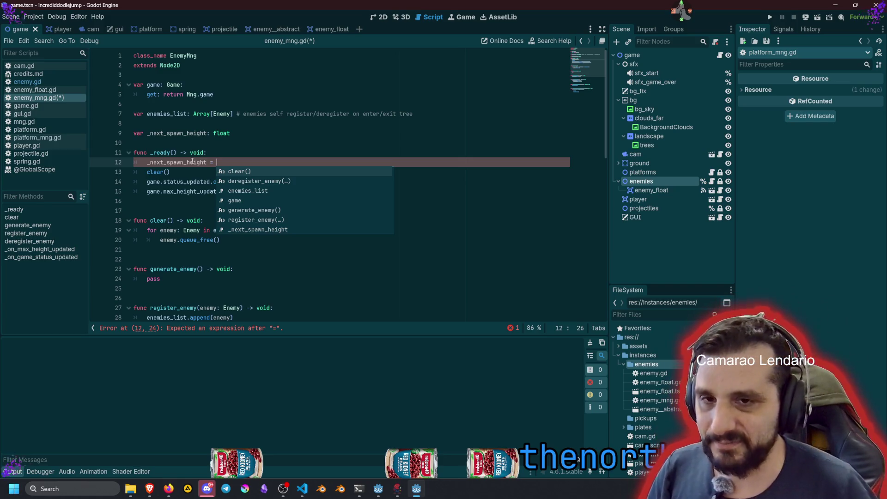
- Set _next_spawn_height to 5000 in _ready and delete the generate_enemy() call under the INIT check
key("Escape")
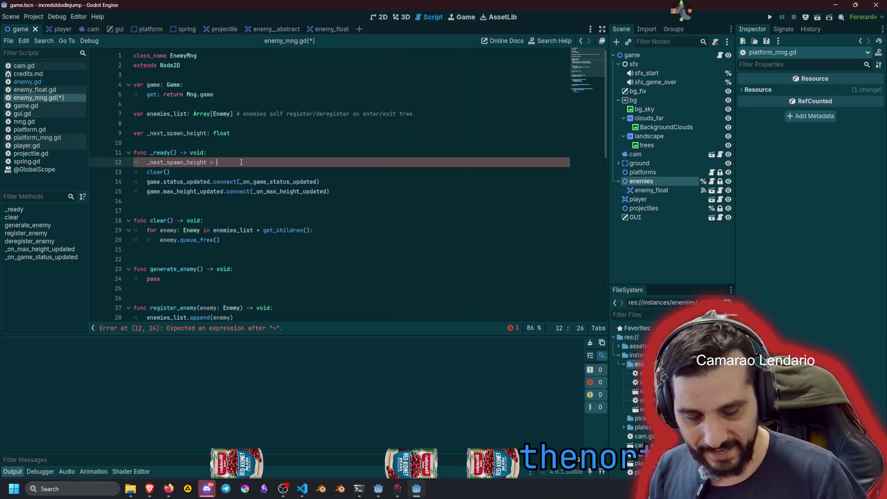
type("5000")
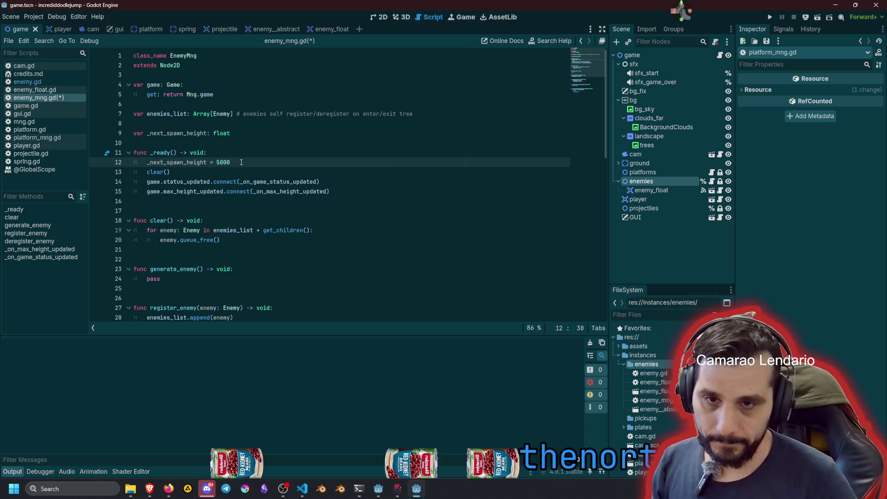
scroll(241, 162, "down", 7)
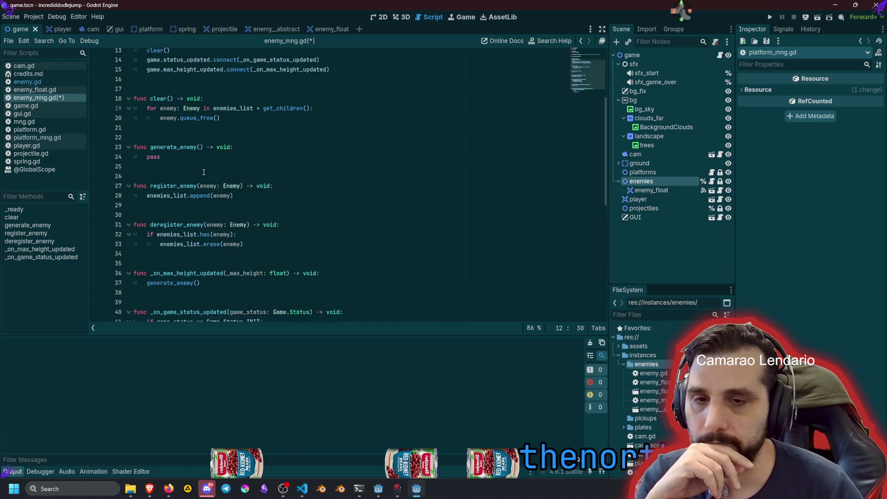
left_click(180, 231)
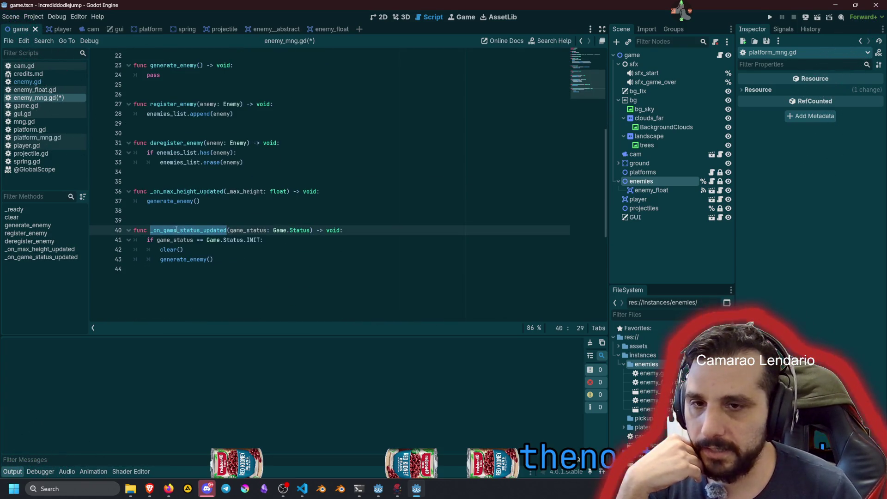
left_click(177, 260)
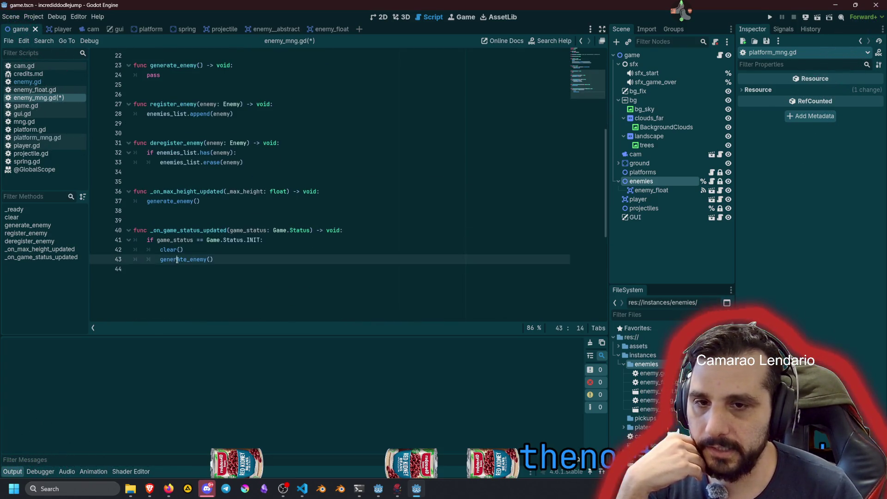
left_click(225, 258)
key("shift+Home")
key("BackSpace")
key("BackSpace")
key("BackSpace")
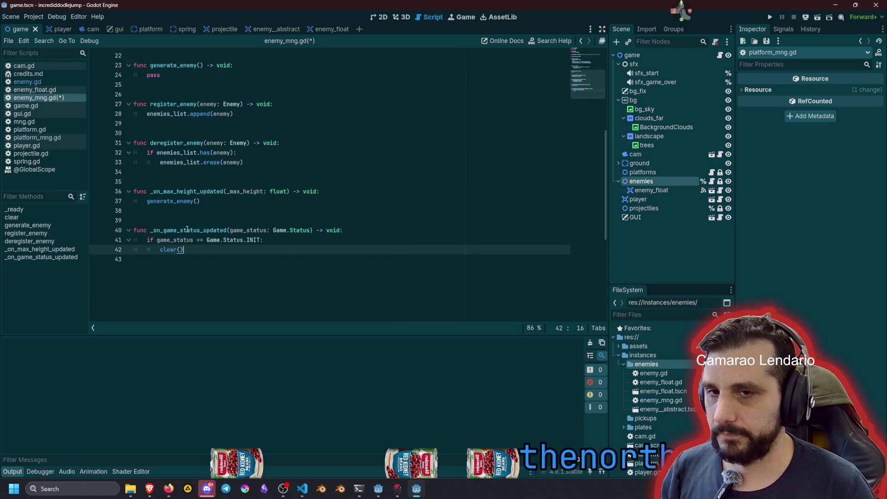
- Add 'if _max_height > _next_spawn_height:' at the top of _on_max_height_updated
double_click(190, 194)
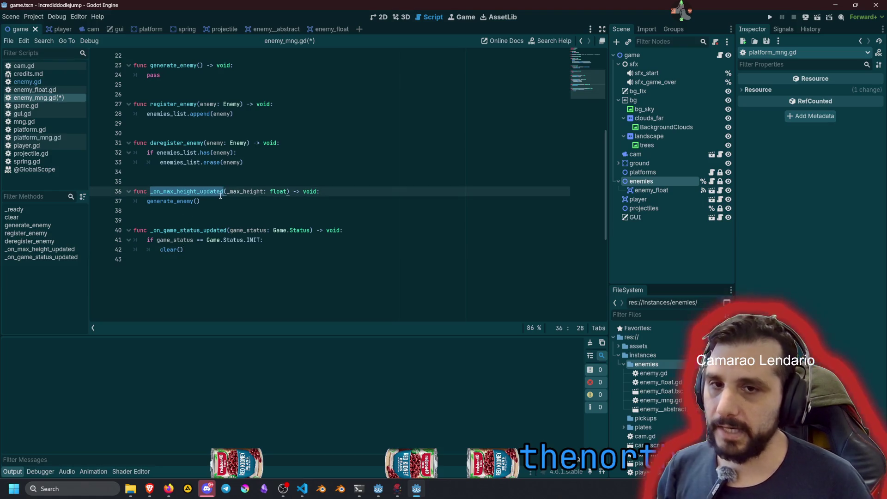
key("End")
key("Return")
type("if _max_height")
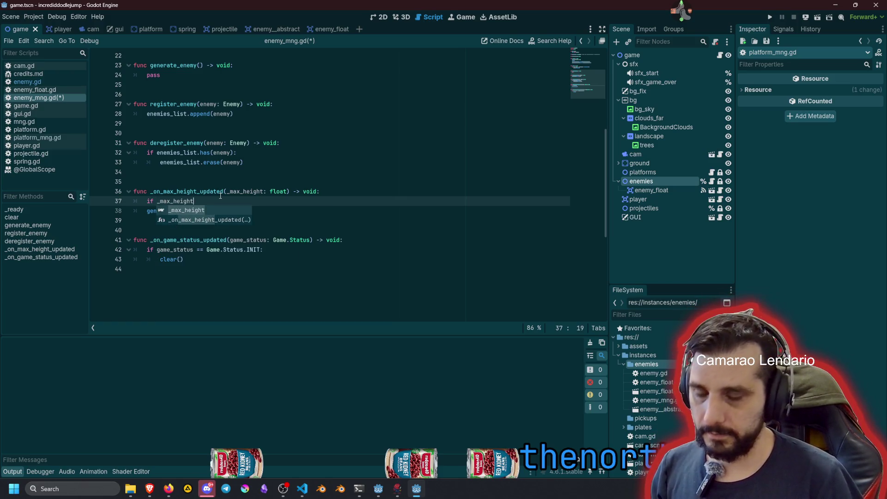
type(" > ")
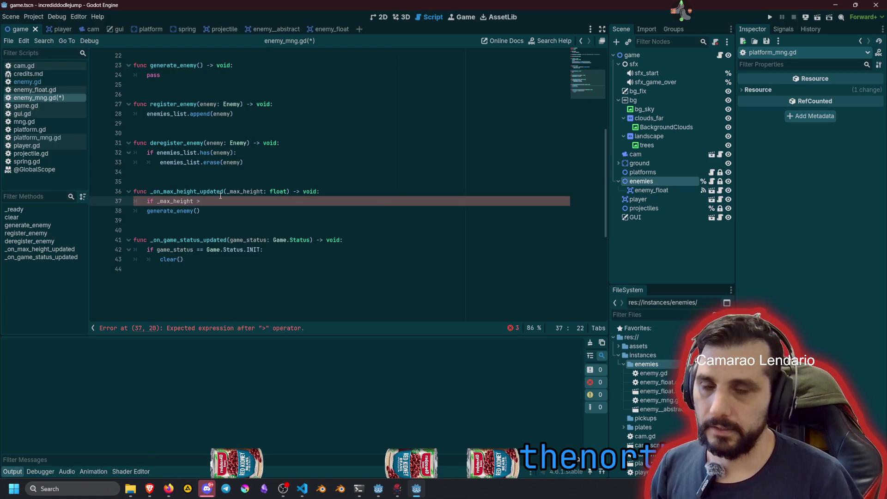
type("_next_spawn_height:")
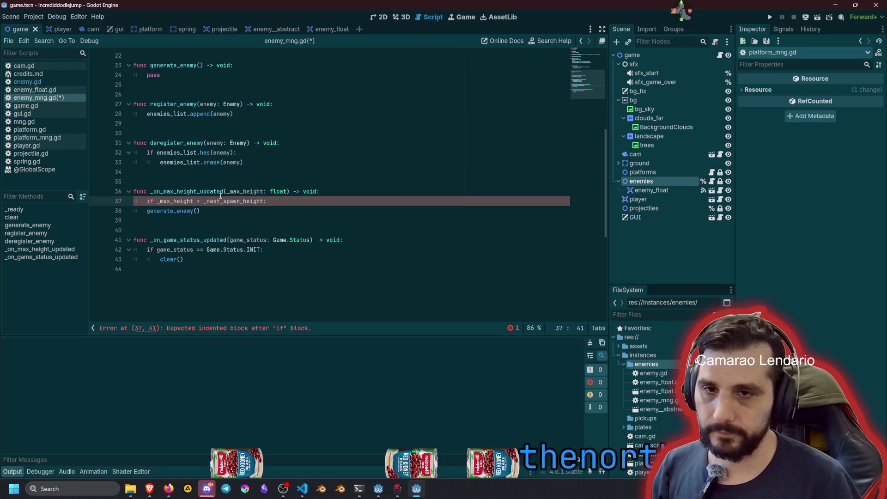
- Indent generate_enemy() under the new if and add an empty line above it
key("Down")
key("Home")
key("Tab")
key("End")
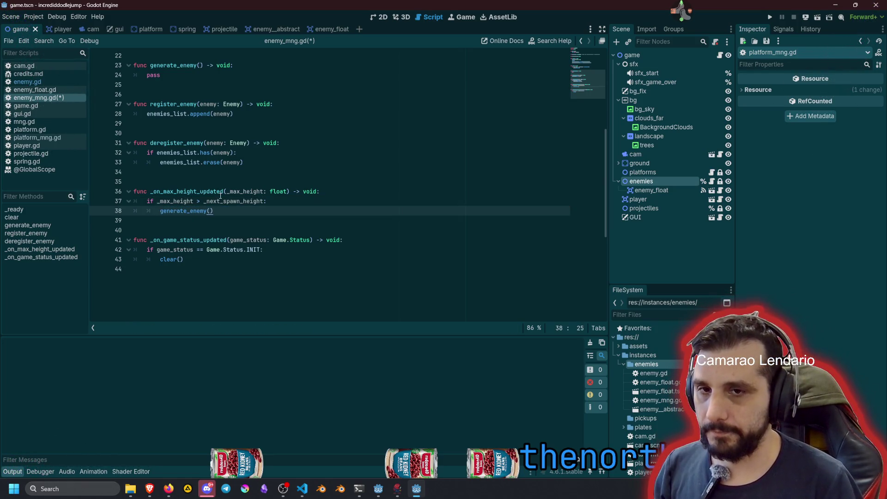
key("Return")
key("Up")
key("Down")
key("BackSpace")
key("BackSpace")
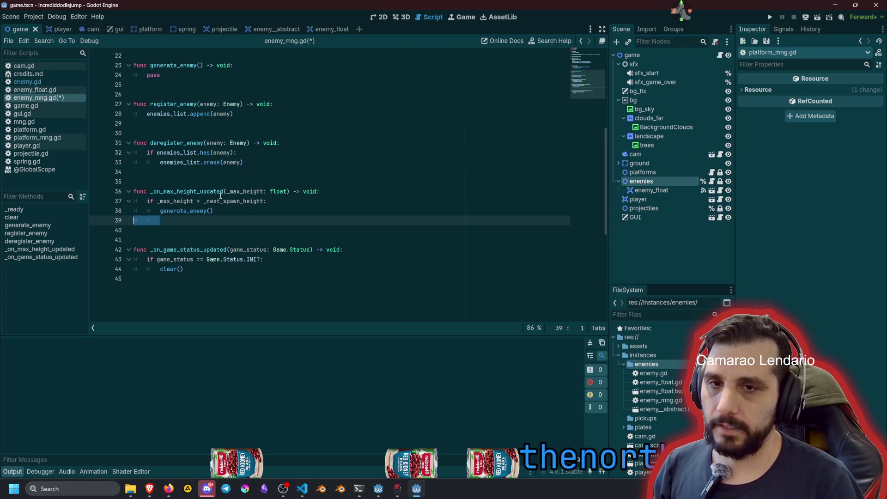
key("Up")
key("Up")
key("Down")
key("alt+Down")
key("Up")
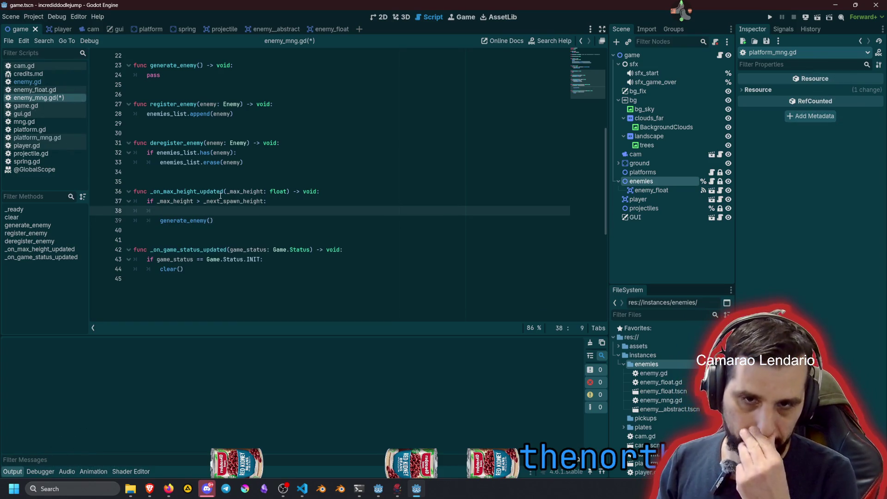
key("Up")
- Start a '_next_spawn_height +=' line on the empty line above generate_enemy()
double_click(220, 195)
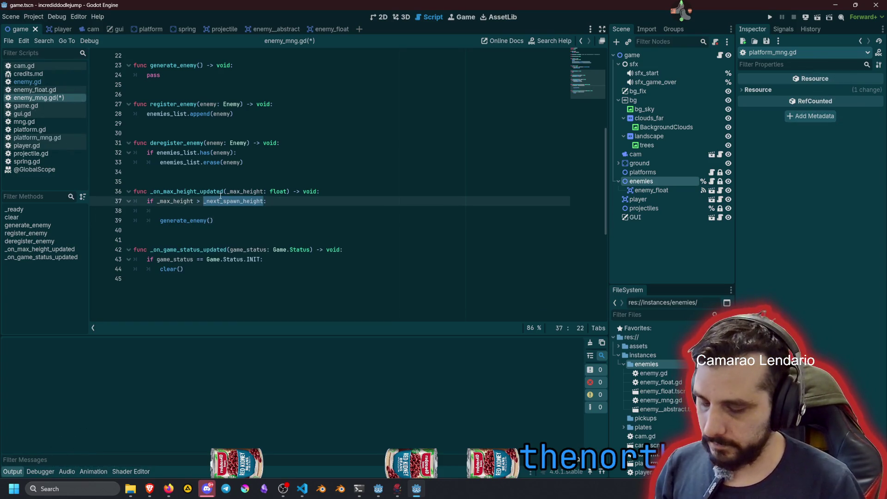
key("ctrl+c")
key("Down")
key("ctrl+v")
type("+=")
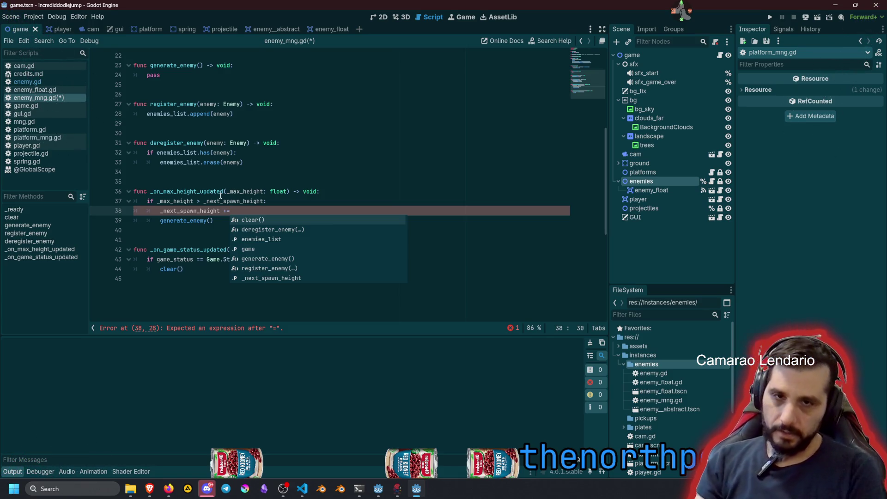
left_click(323, 165)
left_click(280, 211)
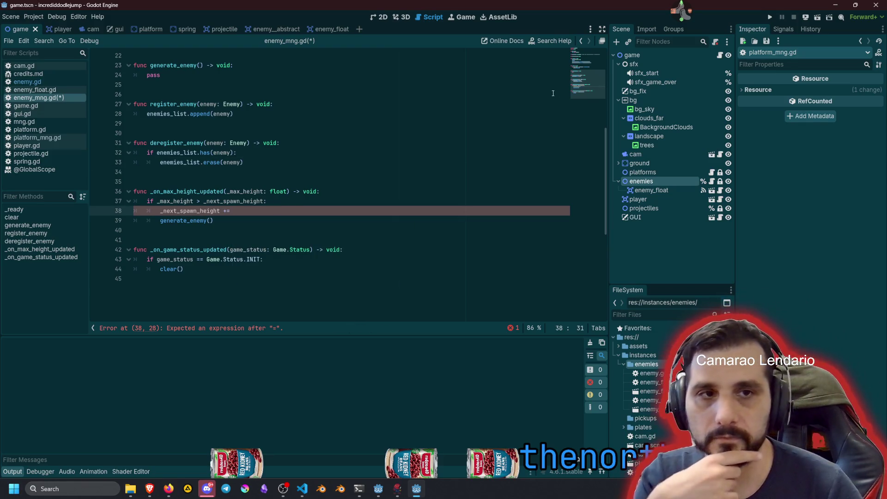
- Insert blank lines below extends Node2D, then switch to mng.gd
scroll(553, 93, "up", 7)
left_click(268, 124)
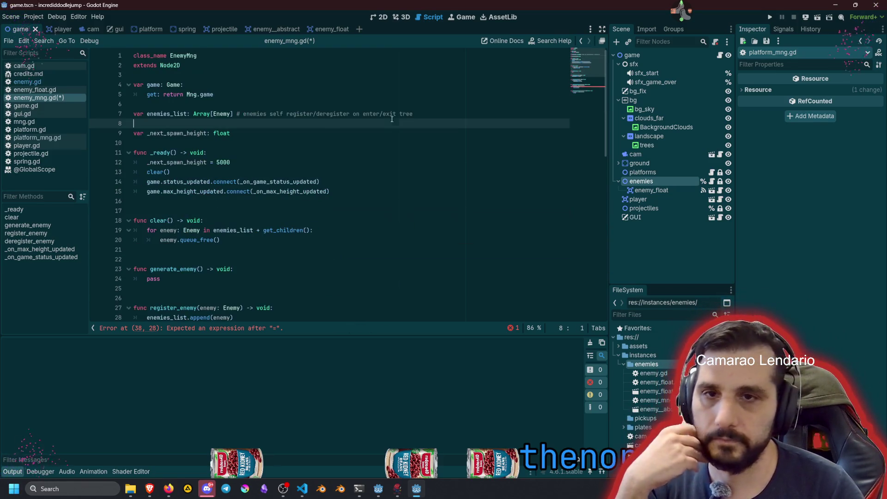
left_click(257, 84)
key("Up")
key("Return")
key("Return")
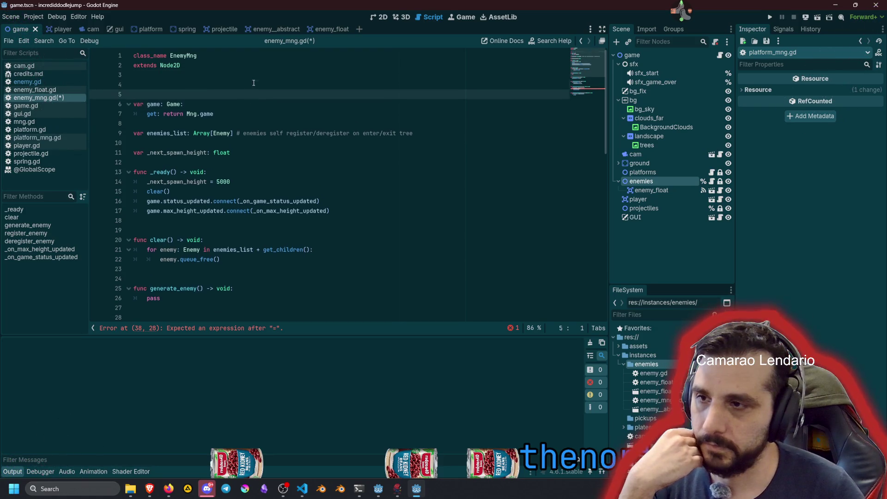
key("Up")
left_click(24, 122)
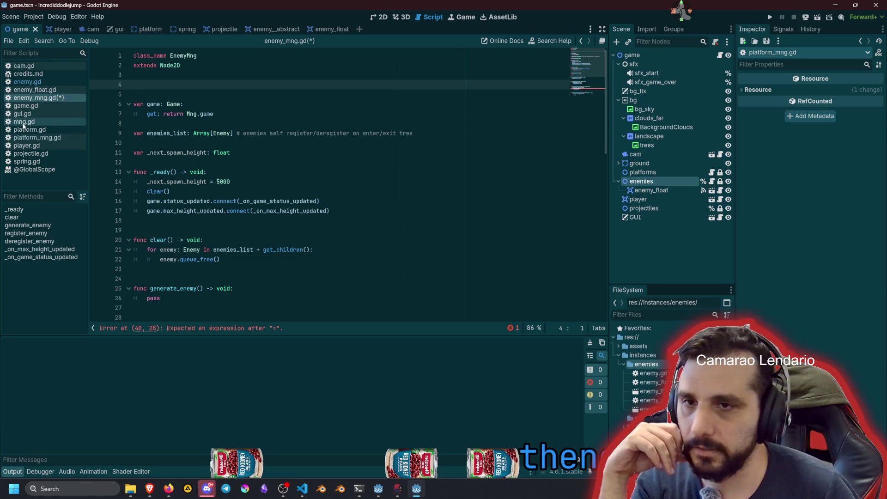
- Duplicate the MIN and MAX difficulty constants below the originals
left_click(197, 113)
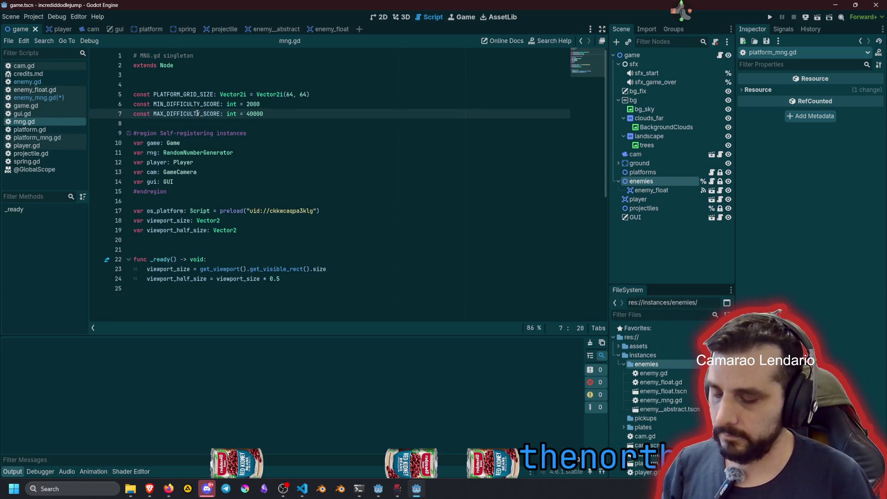
key("Up")
key("Home")
key("shift+End")
key("shift+Down")
key("shift+End")
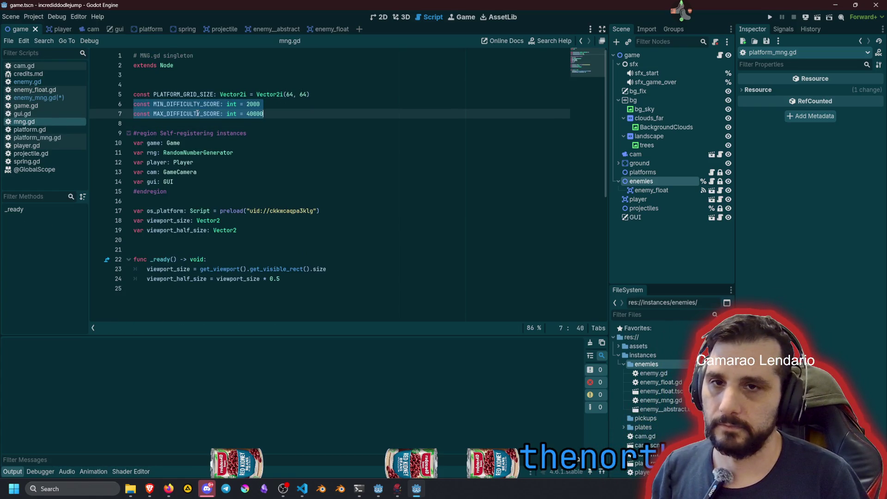
key("Right")
key("Return")
key("Return")
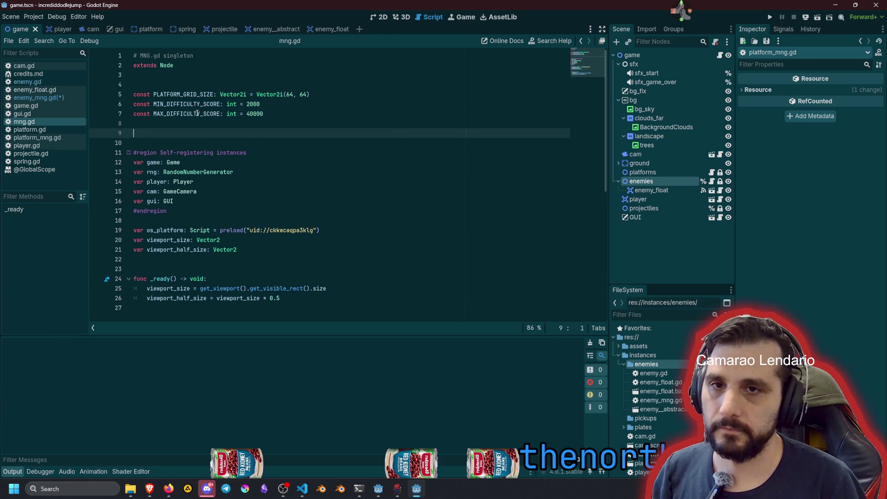
key("Up")
key("ctrl+v")
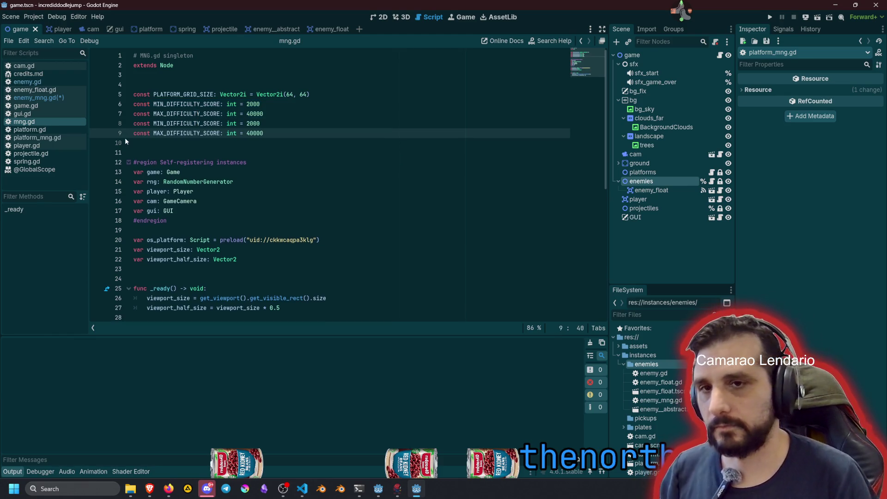
- Rename the copied MIN constant to MIN_ENEMY_PAWN_HEIGHT and change the copied 40000 value to 5000
left_click_drag(166, 123, 221, 123)
key("shift+Left")
key("shift+Left")
key("shift+Left")
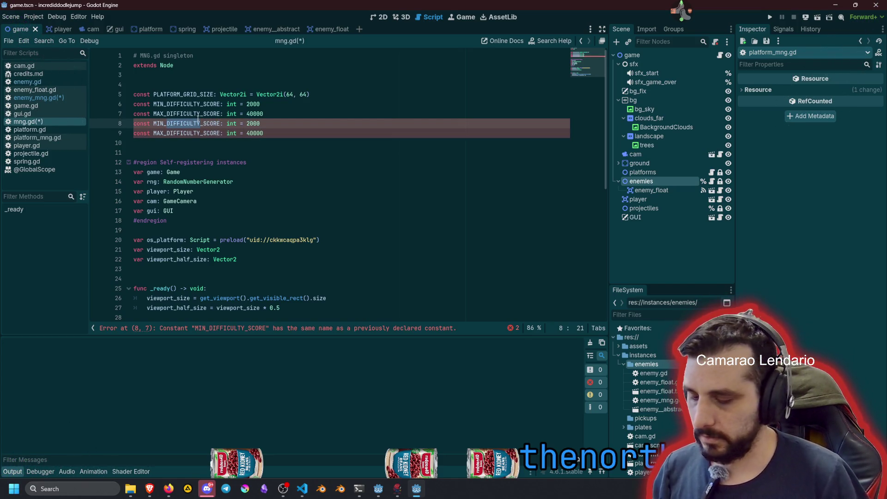
type("ENEMY")
key("ctrl+shift+Right")
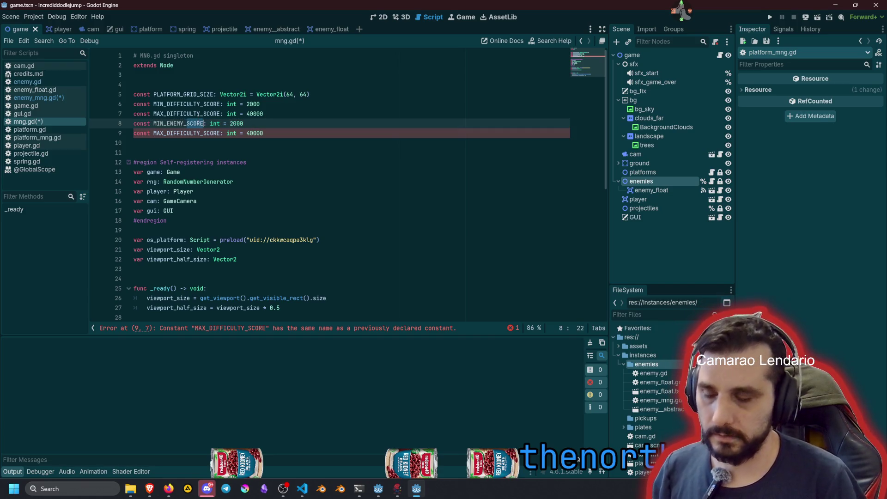
type("PAWN_HE")
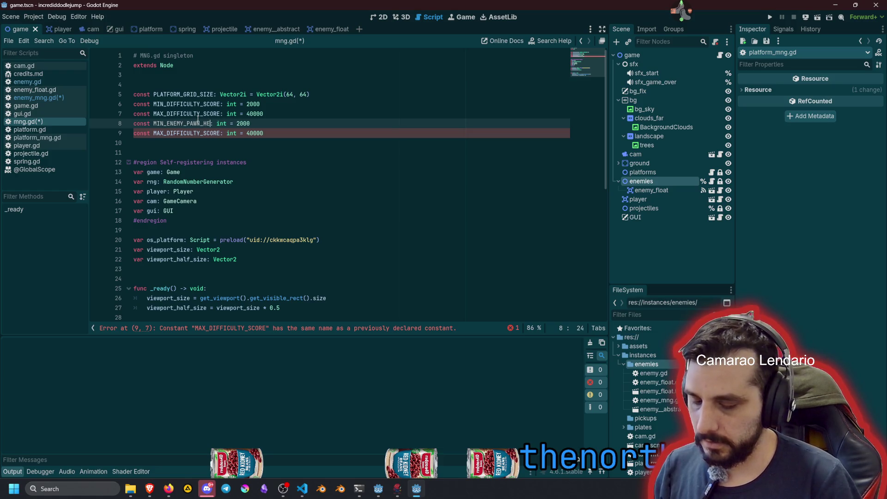
type("IGHT")
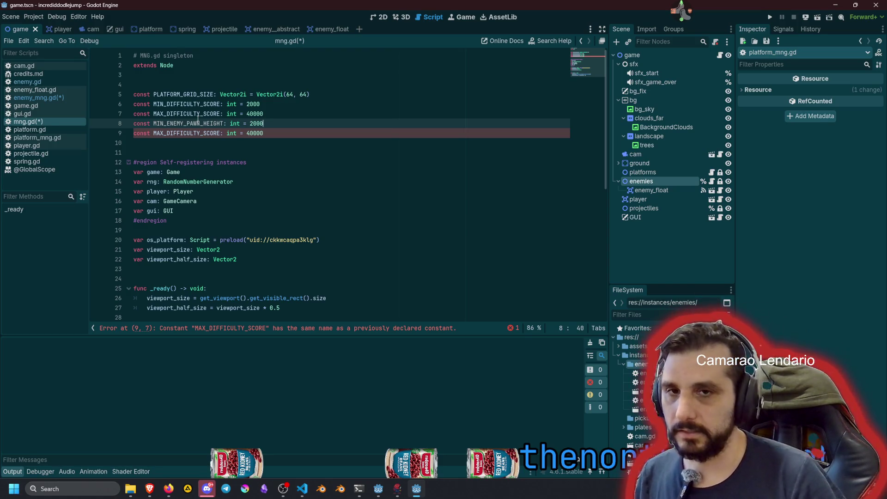
left_click_drag(247, 133, 255, 136)
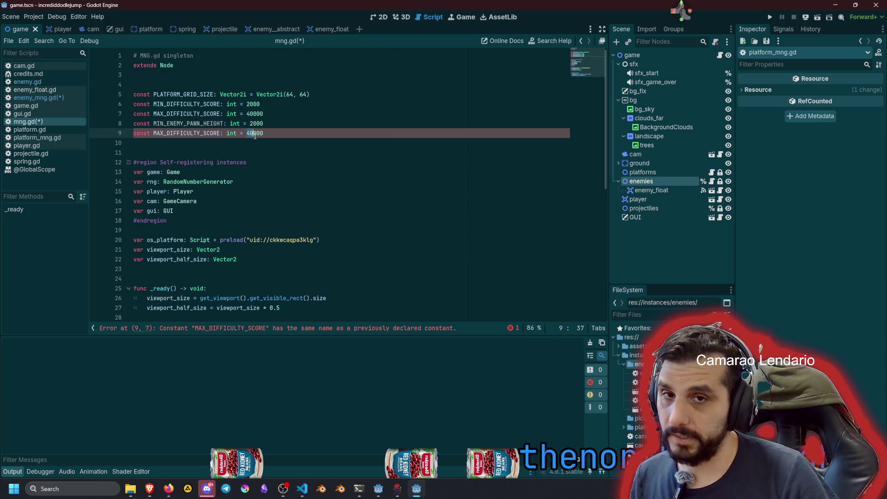
type("5")
- Rename the second copied constant to MAX_ENEMY_PAWN_HEIGHT
key("Up")
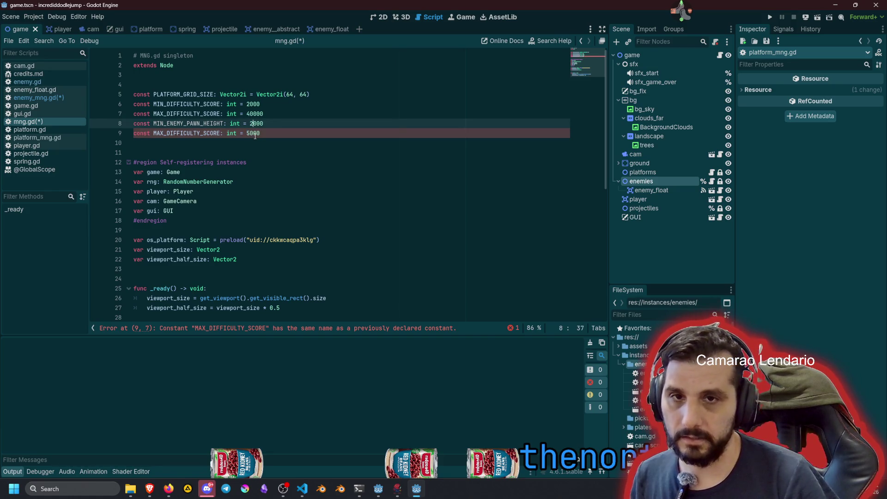
key("Down")
key("Up")
key("Home")
key("ctrl+shift+Right")
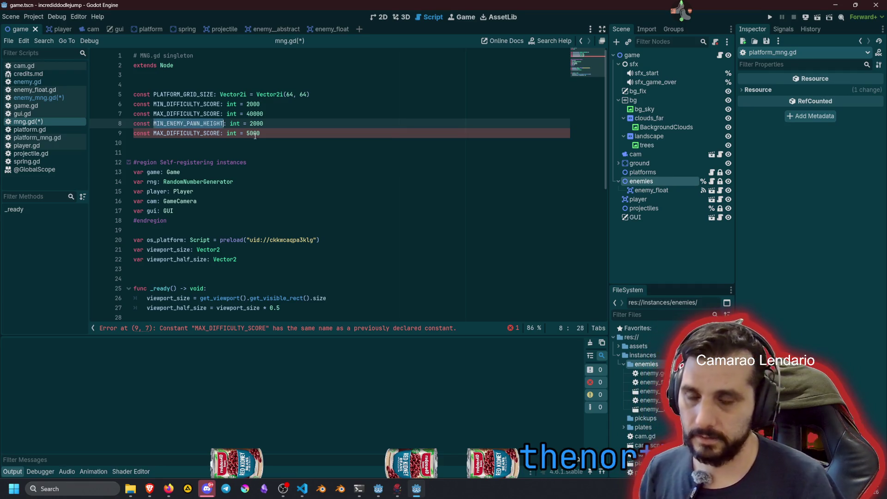
key("ctrl+c")
key("Down")
key("ctrl+shift+Left")
key("ctrl+v")
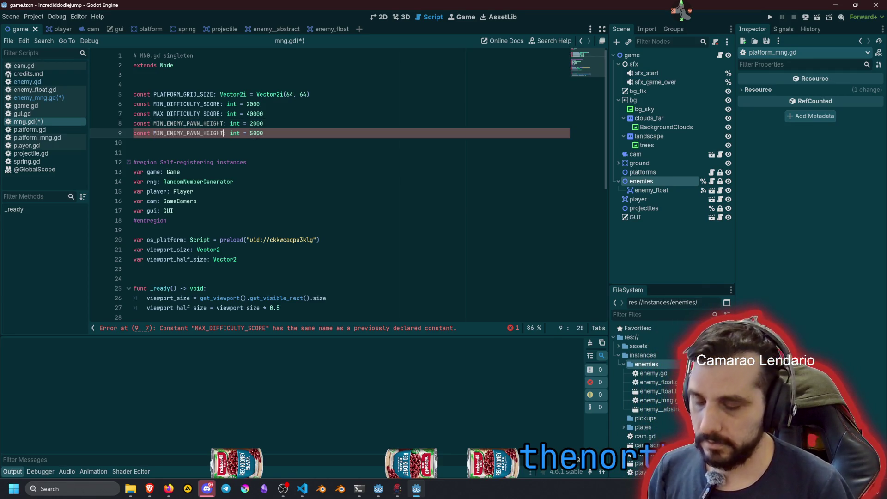
key("shift+Right")
key("shift+Right")
key("shift+Right")
type("MAX")
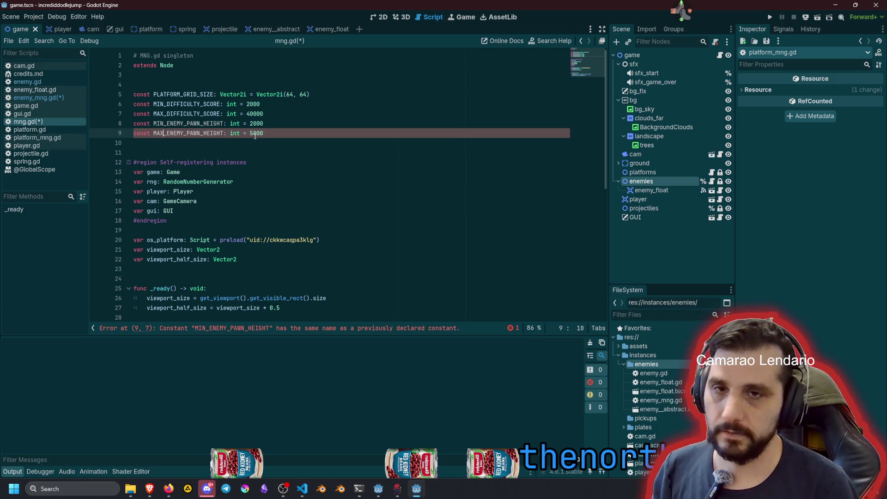
key("End")
key("Left")
key("Left")
key("Left")
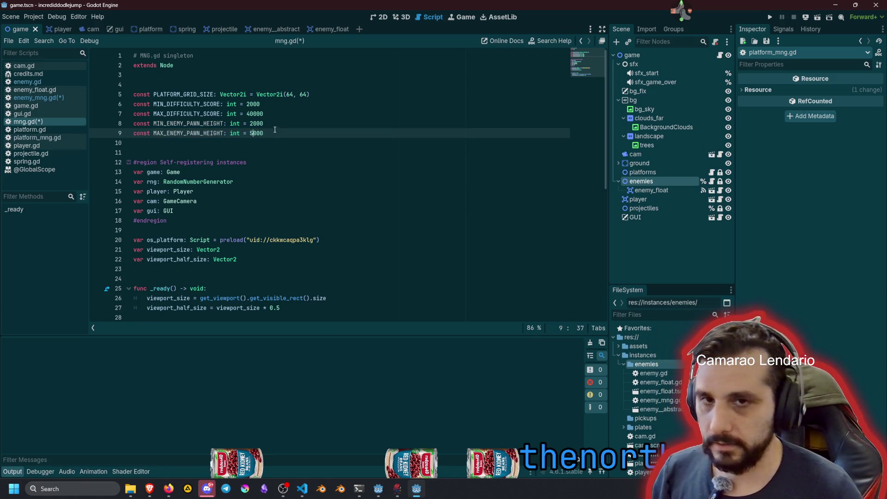
- Fix both names to MIN/MAX_ENEMY_SPAWN_HEIGHT with a multi-caret edit and save mng.gd
key("Up")
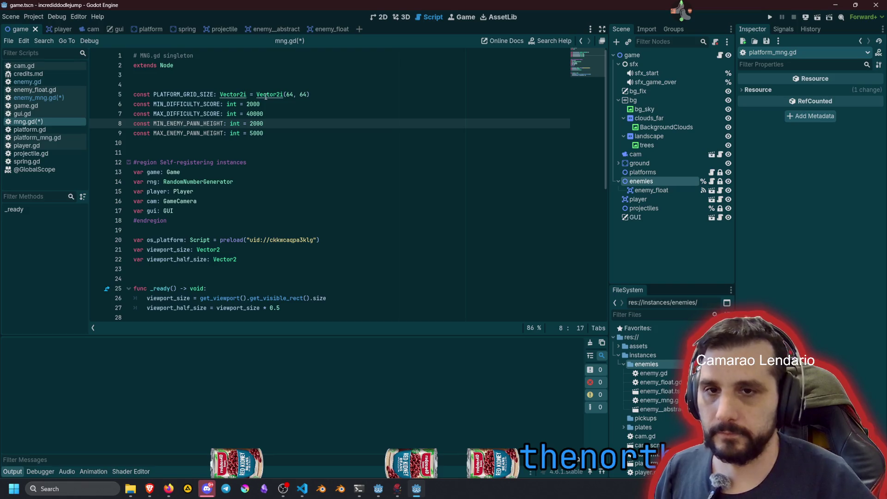
key("shift+alt+Down")
type("S")
left_click(201, 138)
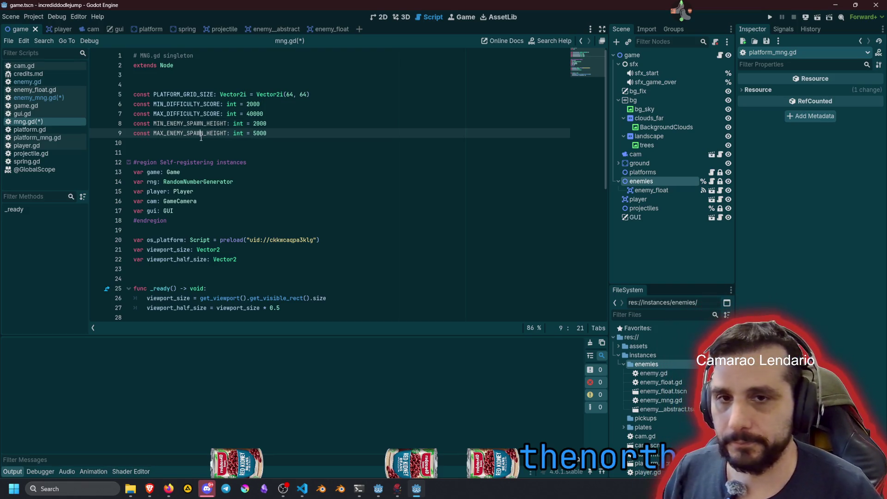
left_click(286, 138)
key("ctrl+s")
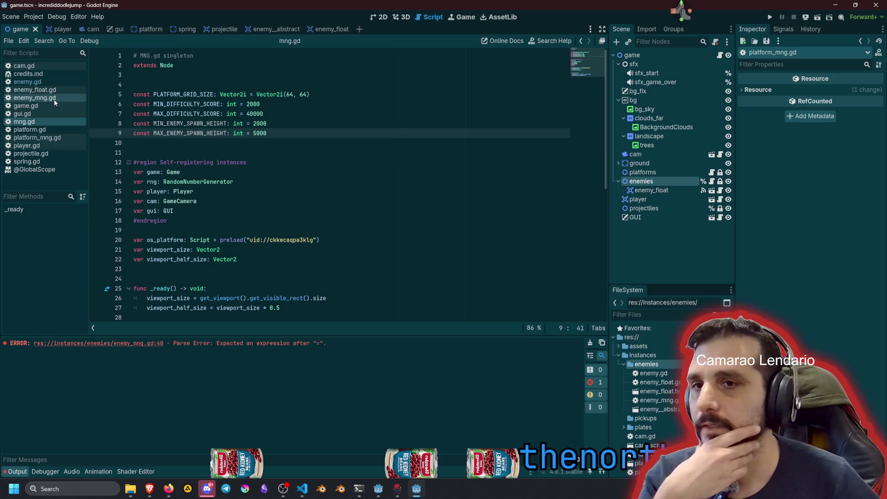
left_click(53, 99)
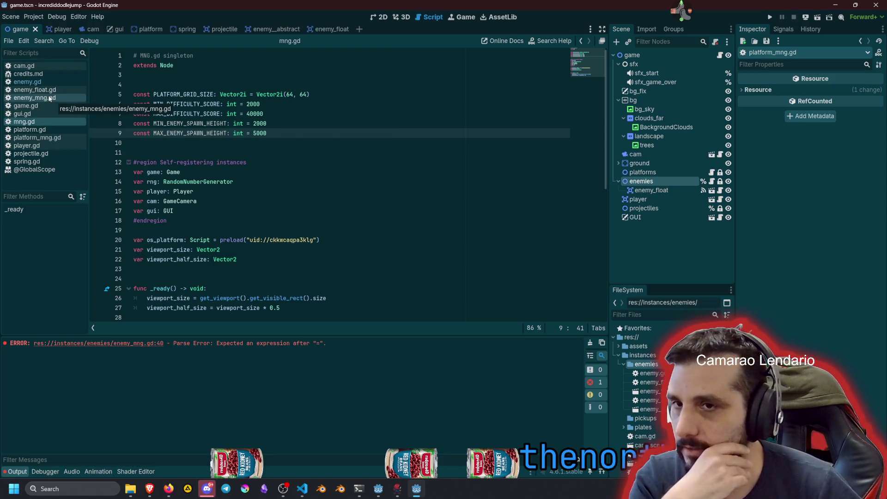
- Extend line 40 to '_next_spawn_height += floorf( lerpf() )' and open an empty line above it
scroll(250, 159, "down", 7)
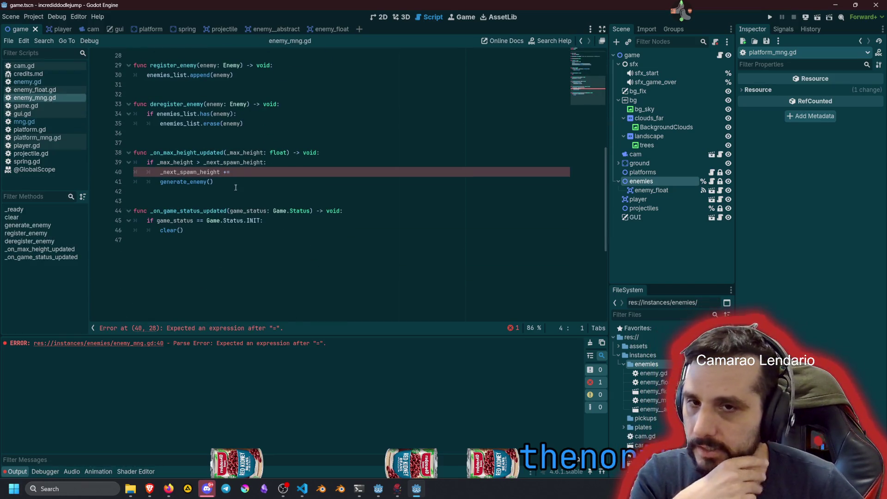
left_click(266, 171)
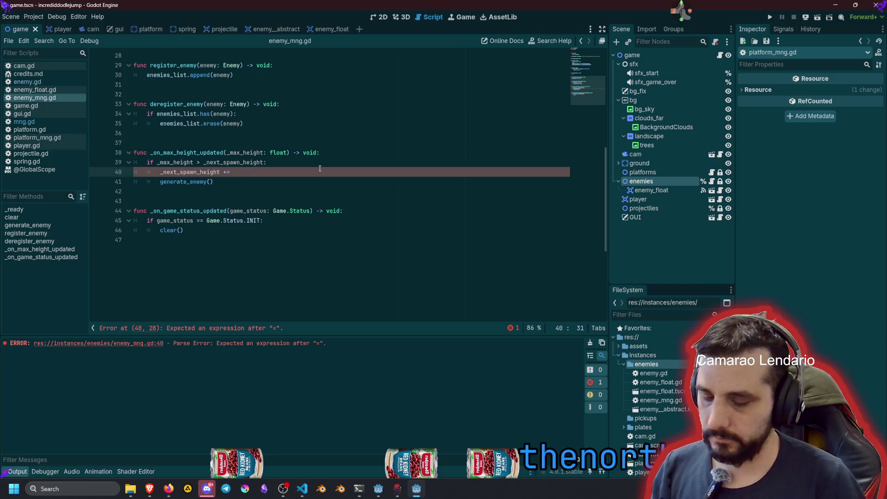
type("lerp")
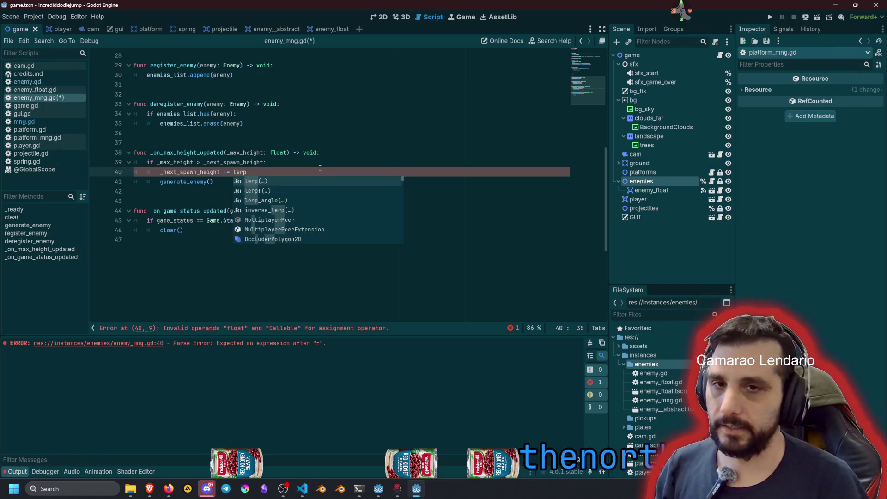
type("f")
key("Return")
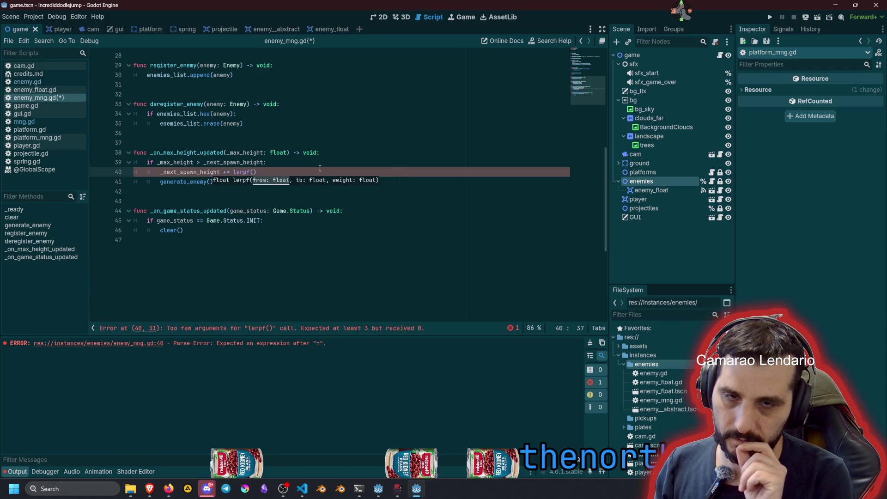
type("(")
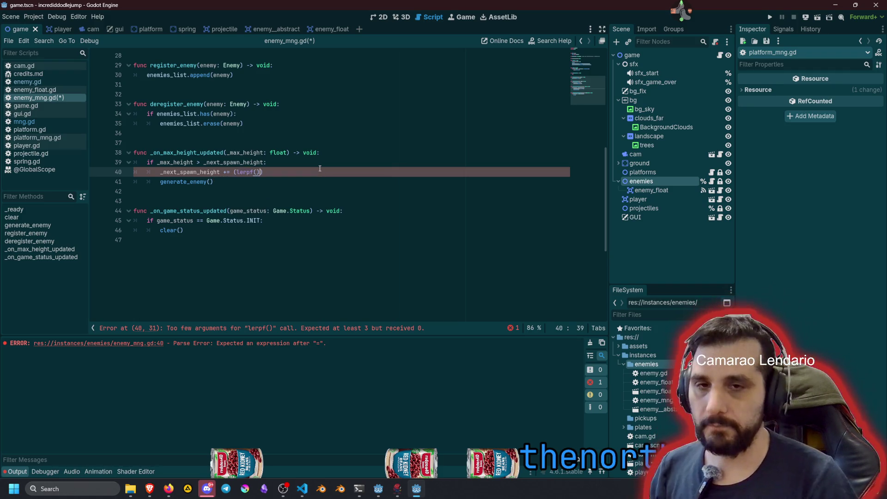
type("floor")
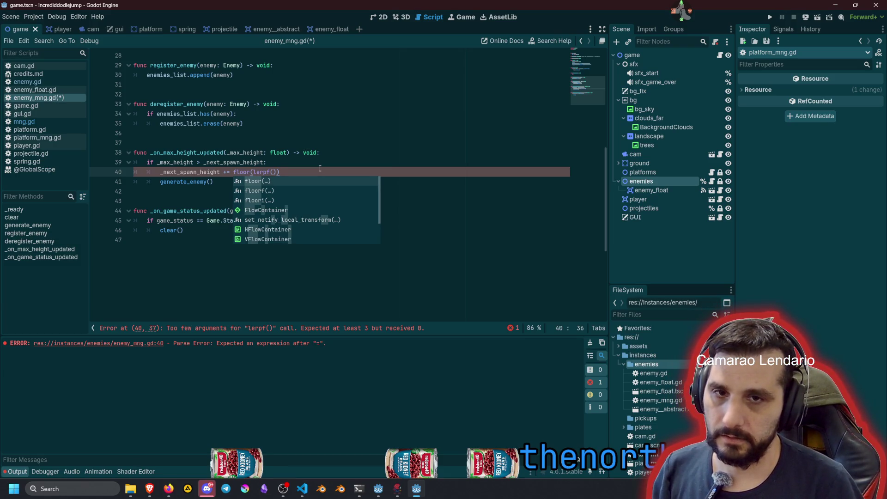
key("Down")
key("Return")
key("End")
key("Left")
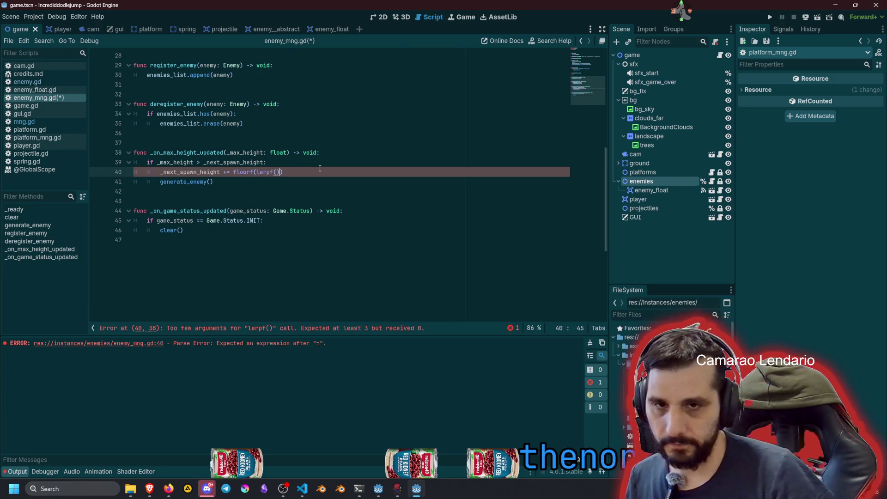
key("Left")
key("Left")
key("Left")
key("ctrl+space")
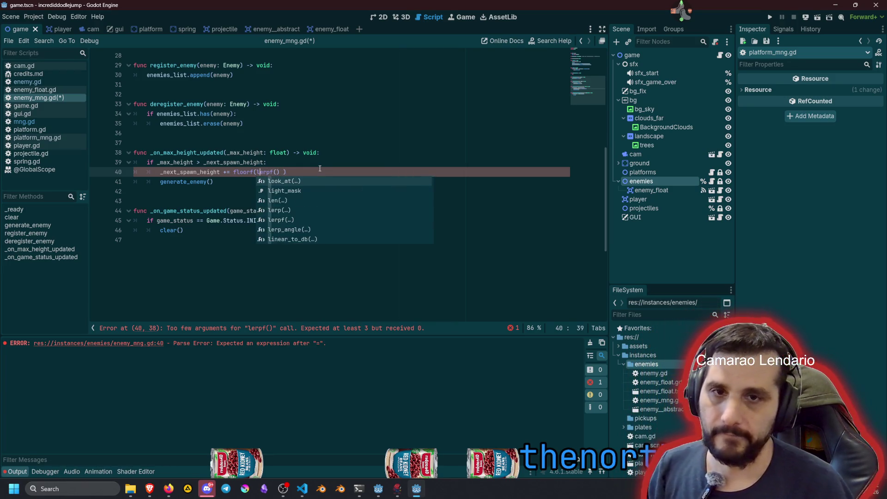
key("Escape")
key("Left")
key("Right")
key("Right")
key("Right")
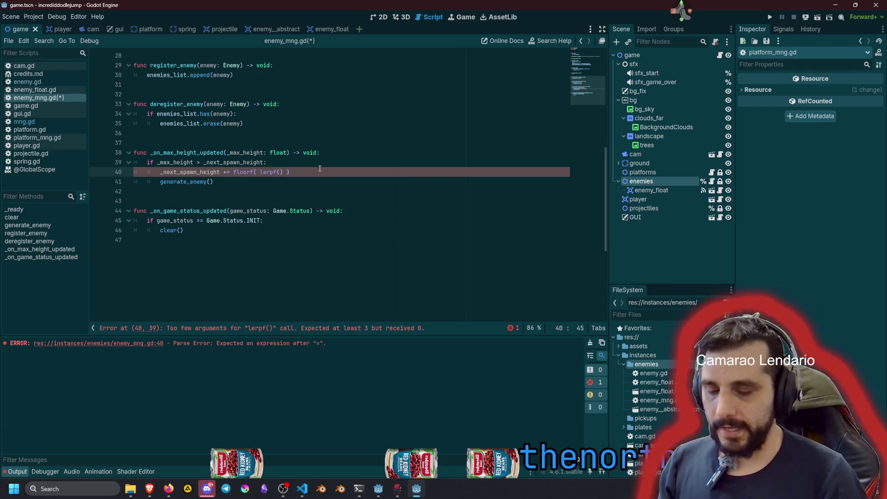
key("ctrl+shift+Return")
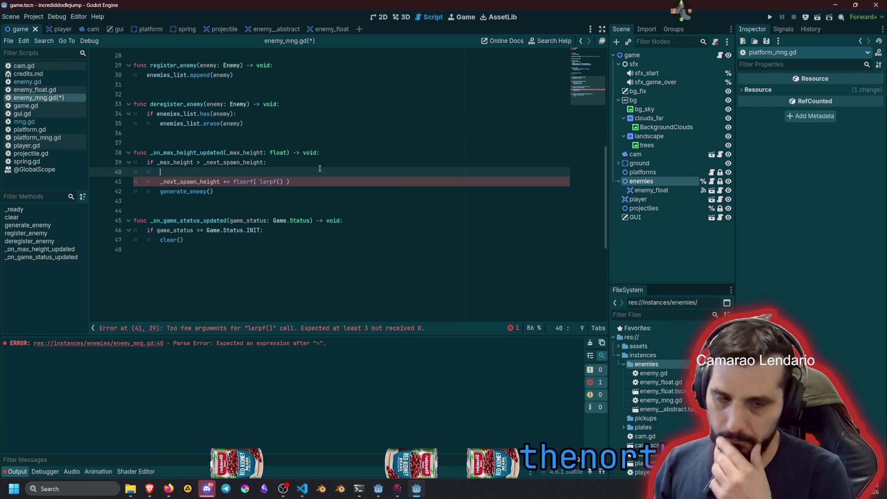
- Declare 'var weight: float = 1.0 - Mng.game.current_difficulty' and begin lerpf's first argument with Mng
type("var we")
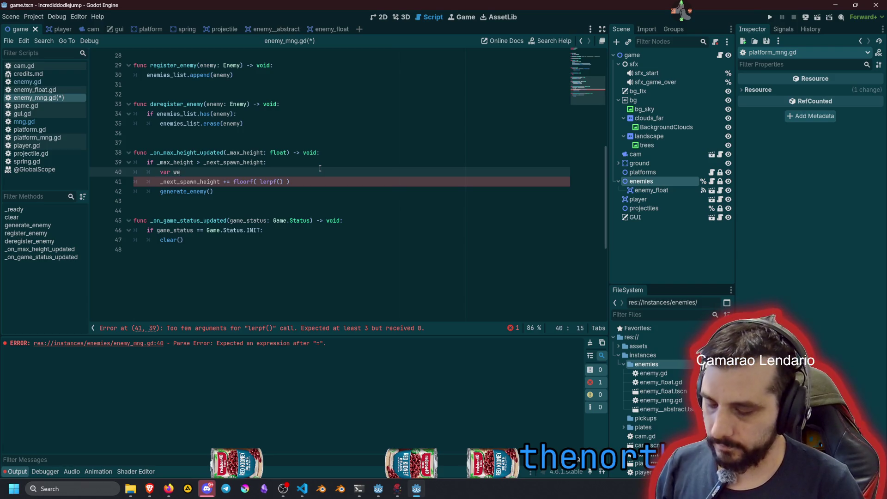
type("ight: float = ")
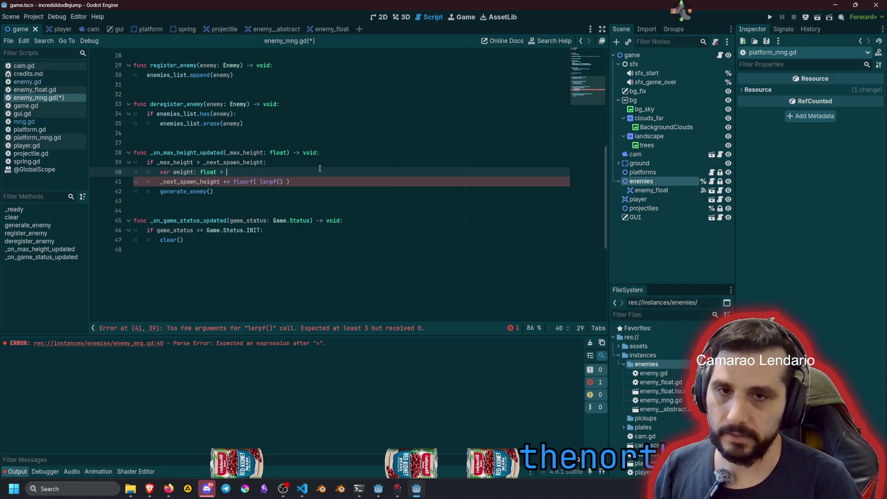
type("Mng.")
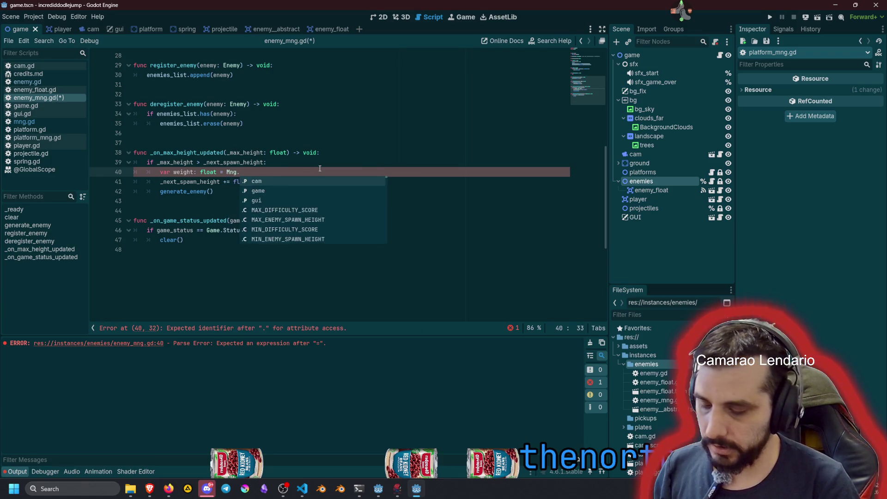
type("game.cur")
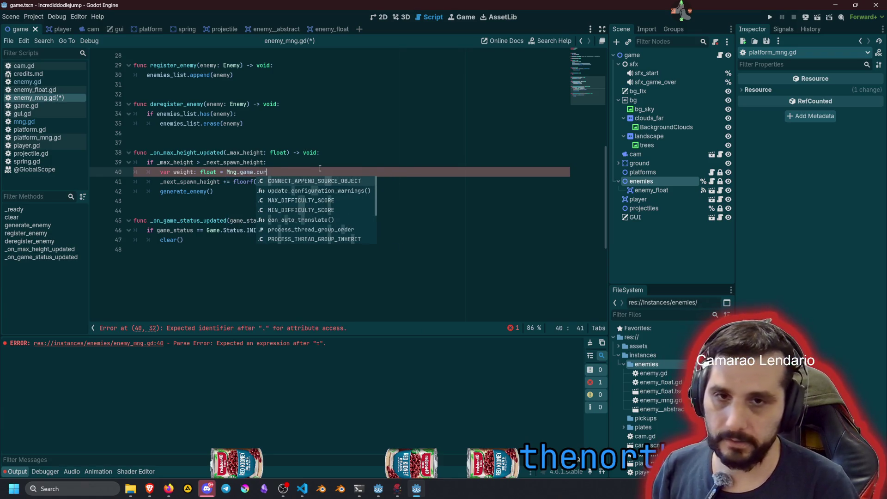
key("Return")
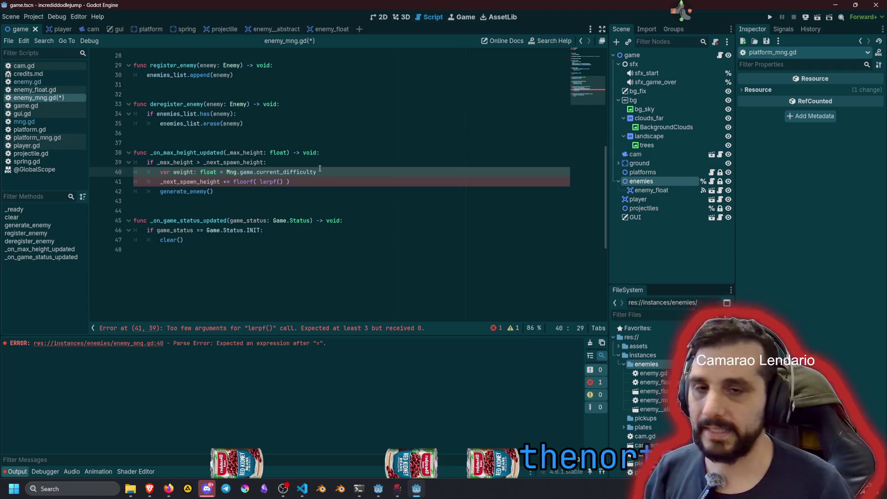
type("1.0")
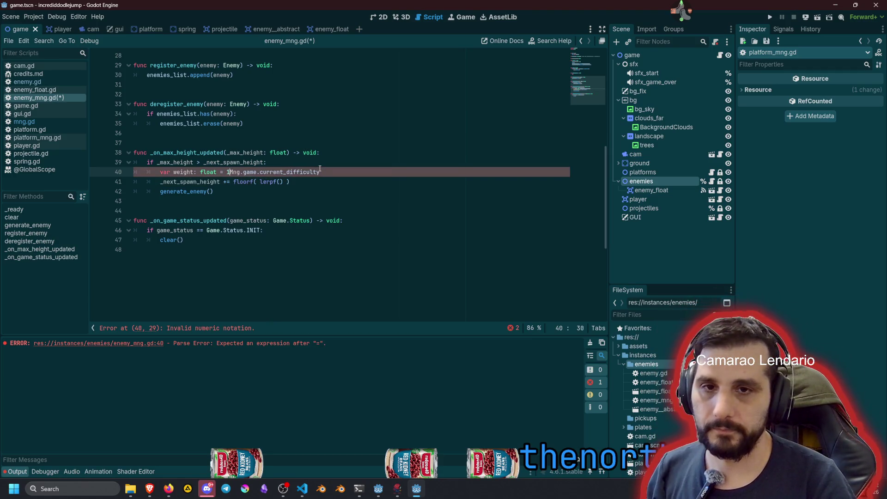
type(" -")
key("End")
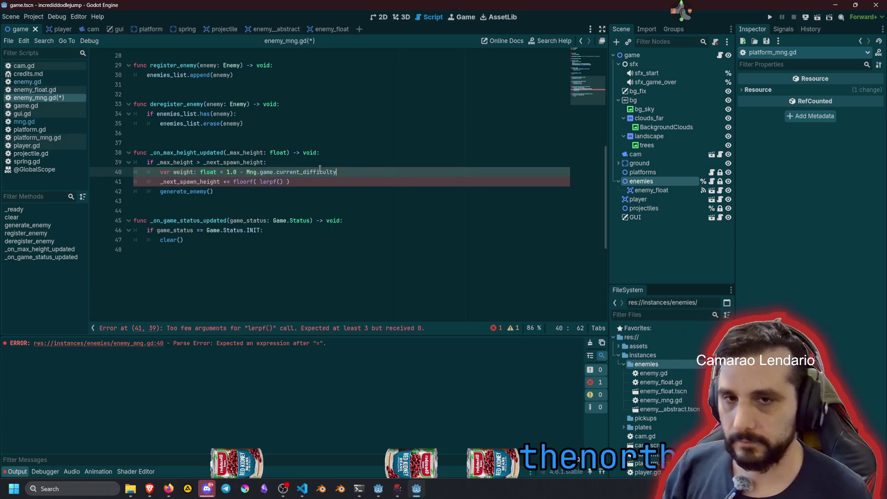
left_click(280, 181)
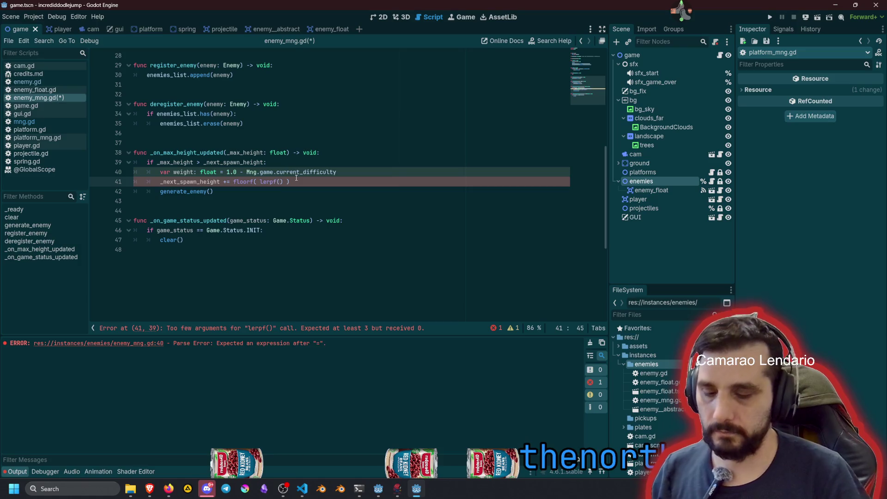
type("Mng.M")
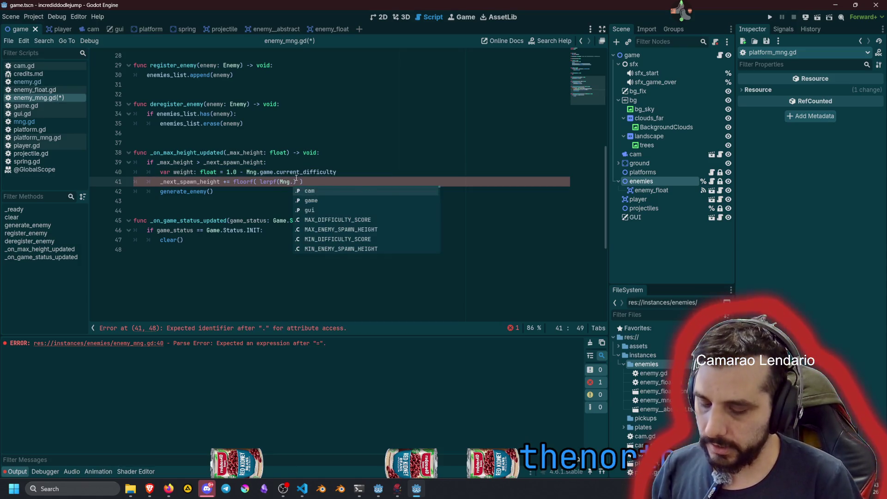
type("IN")
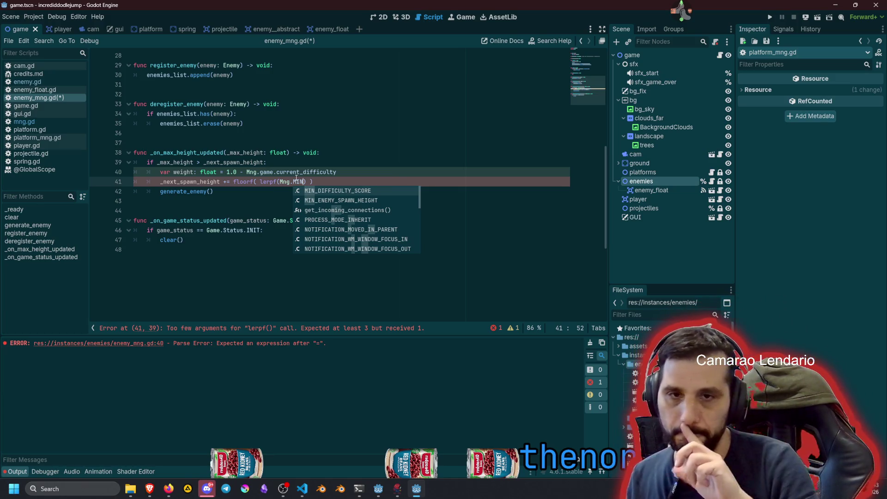
- Make Mng.MAX_ENEMY_SPAWN_HEIGHT the first lerpf argument
key("BackSpace")
key("BackSpace")
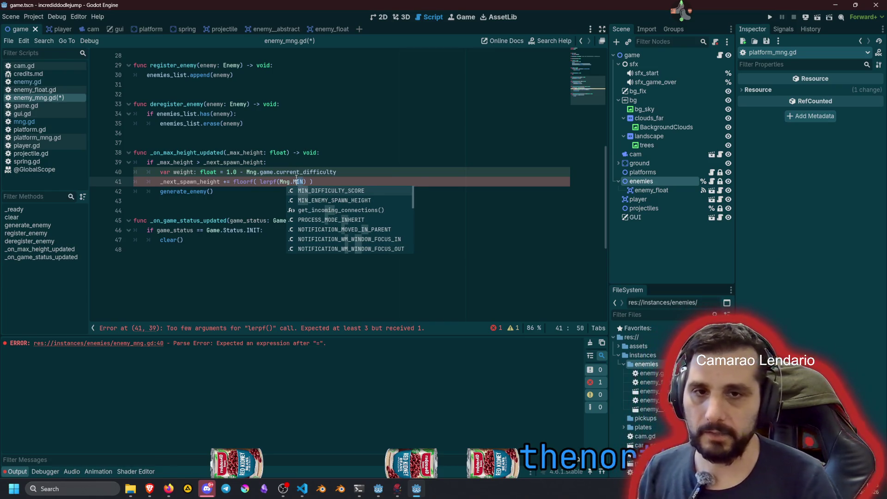
type("A")
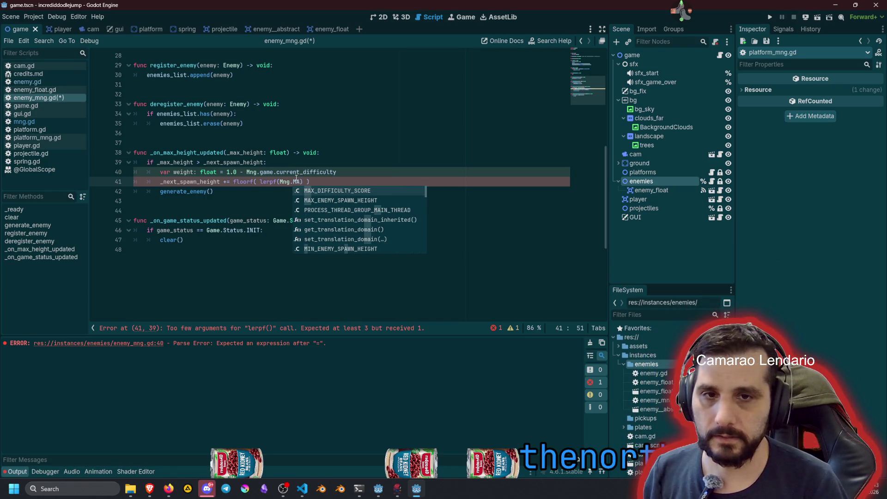
key("Down")
key("Return")
type(",")
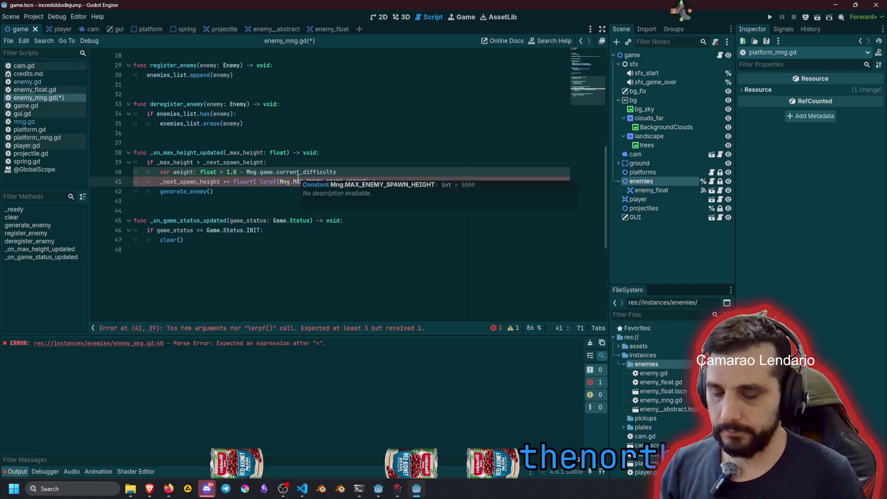
- Drop '1.0 -' so weight equals Mng.game.current_difficulty, and pass weight to lerpf
left_click(280, 172)
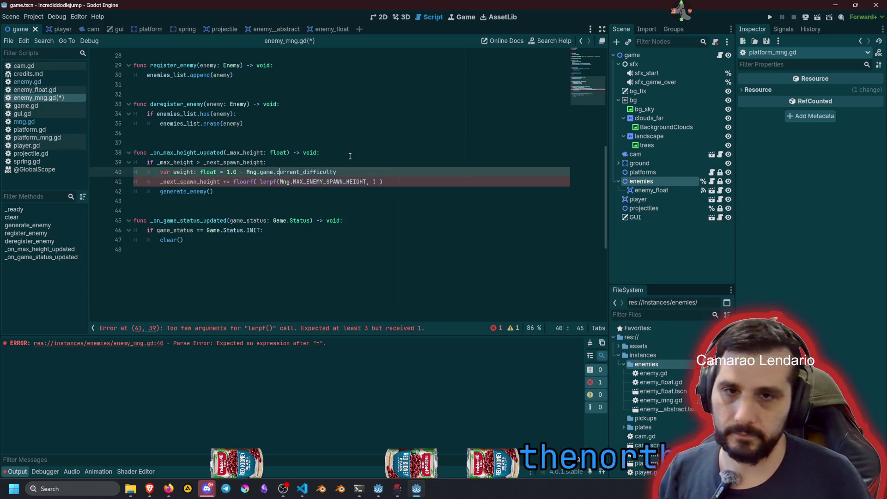
key("ctrl+Left")
key("ctrl+Left")
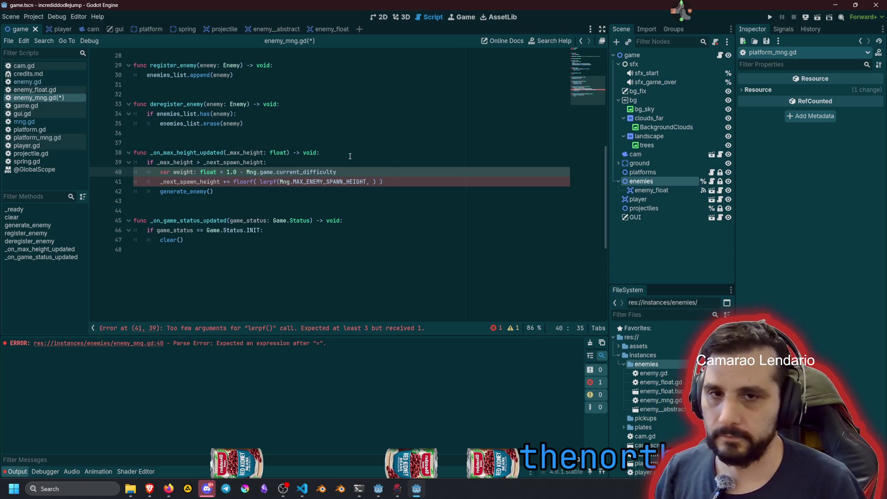
key("BackSpace")
key("BackSpace")
key("BackSpace")
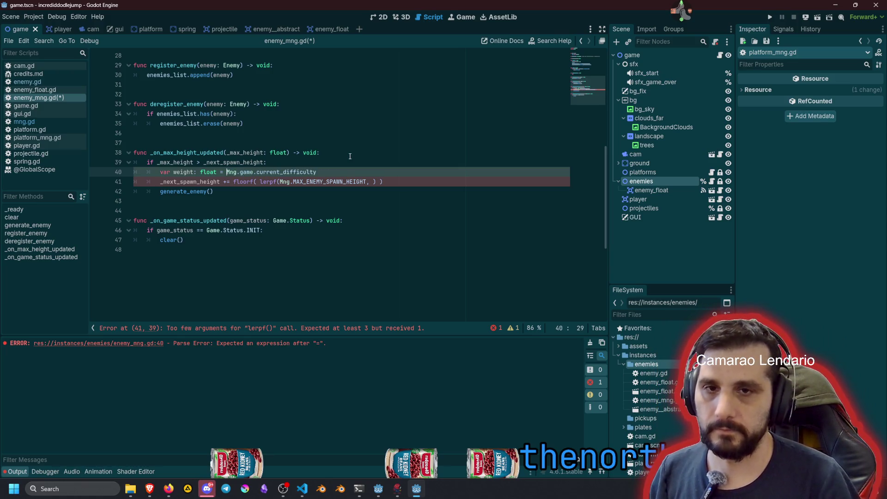
key("ctrl+Left")
key("ctrl+Left")
key("ctrl+Left")
key("ctrl+shift+Right")
key("Down")
key("End")
key("Left")
type("weight")
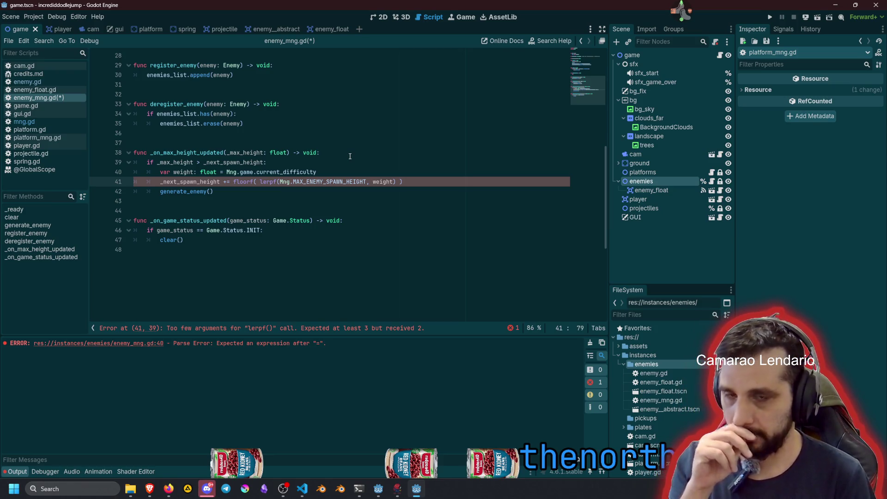
key("Up")
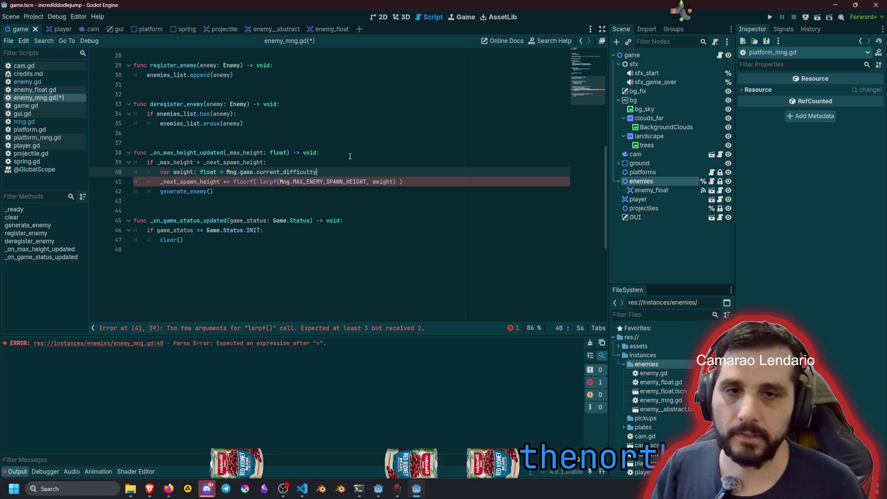
- Add Mng.MIN_ENEMY_SPAWN_HEIGHT as the second lerpf argument by copying and editing the MAX constant
left_click(367, 178)
key("ctrl+shift+Left")
key("ctrl+shift+Left")
key("ctrl+c")
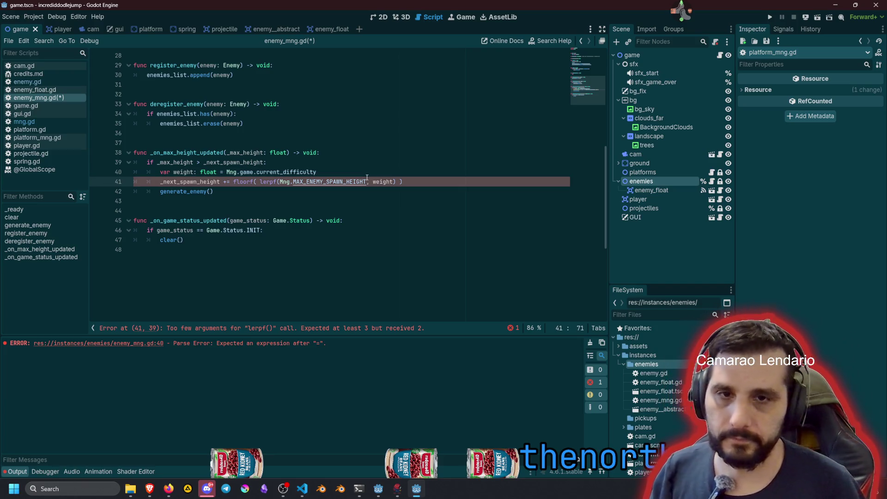
key("Right")
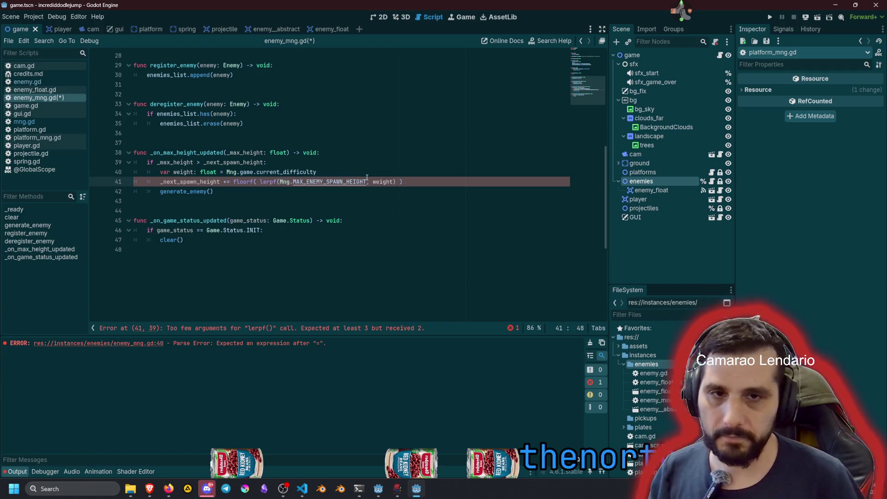
type(",")
key("ctrl+v")
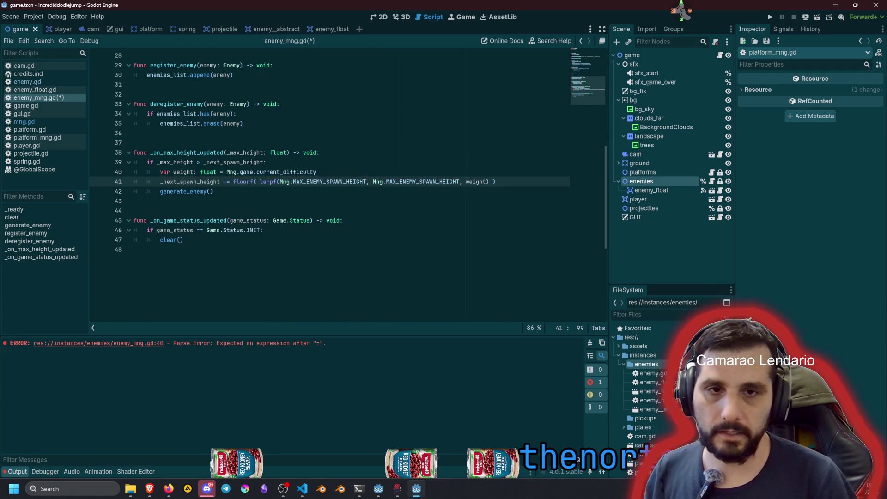
left_click(372, 175)
left_click(393, 181)
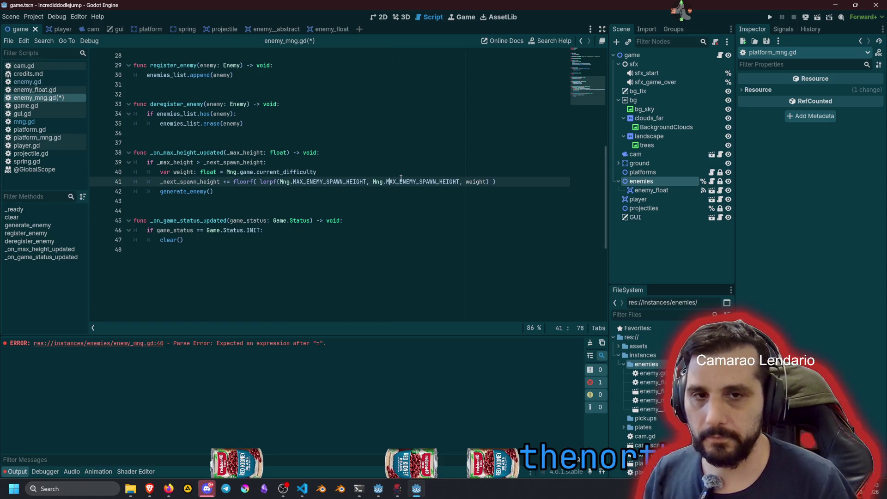
key("Delete")
key("Delete")
type("IN")
key("End")
left_click(400, 179)
double_click(413, 180)
- Review the weight and height-check lines and save enemy_mng.gd
left_click(424, 171)
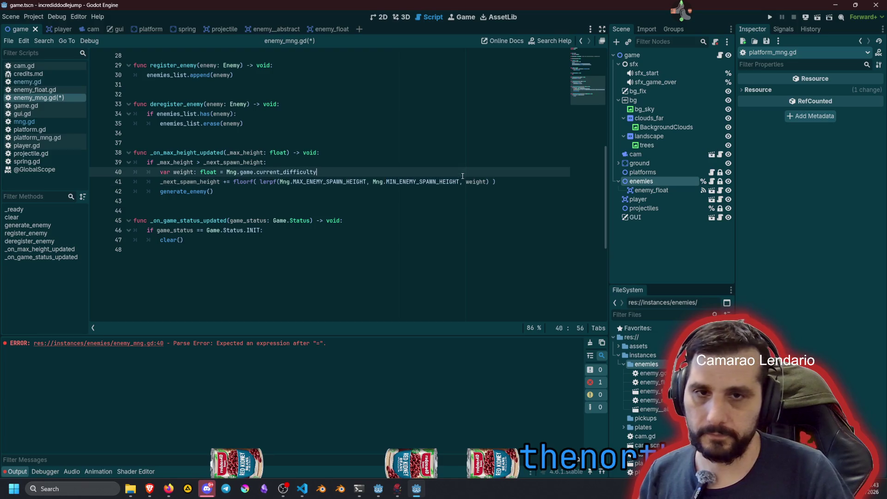
left_click(374, 165)
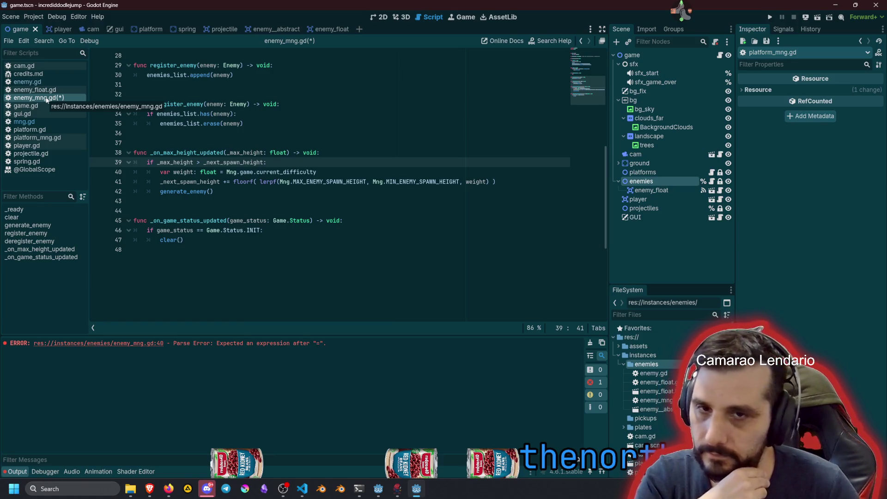
left_click(338, 170)
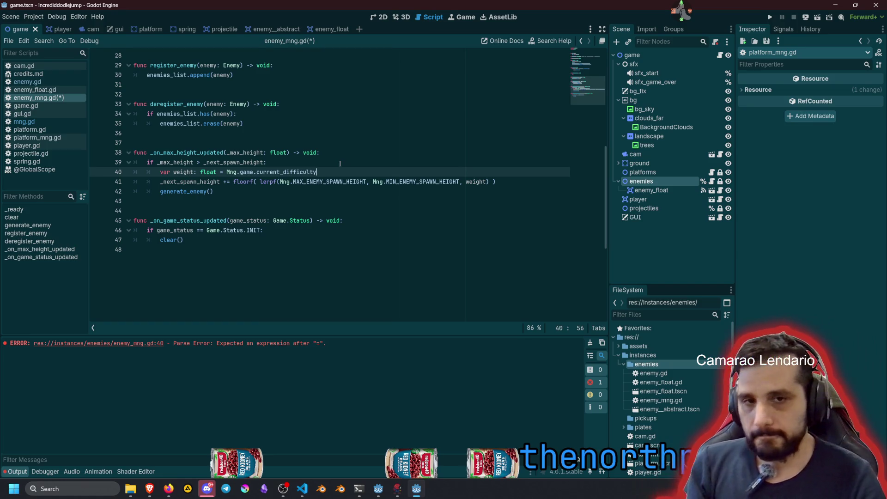
key("ctrl+s")
left_click(319, 143)
scroll(294, 174, "up", 2)
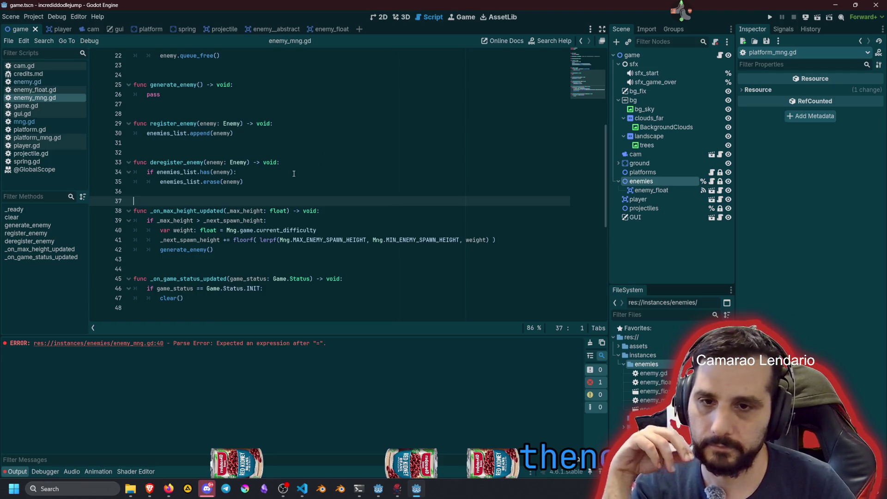
scroll(294, 174, "up", 7)
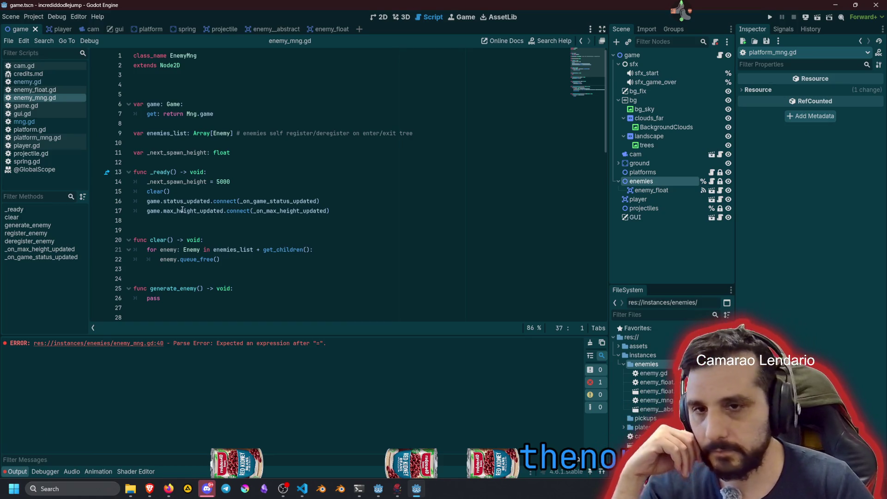
double_click(186, 202)
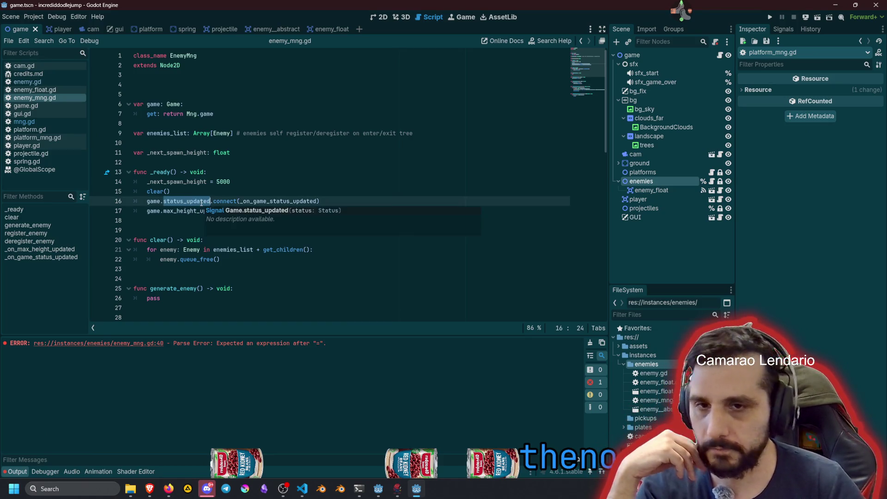
left_click(201, 203)
type("d")
scroll(194, 206, "down", 10)
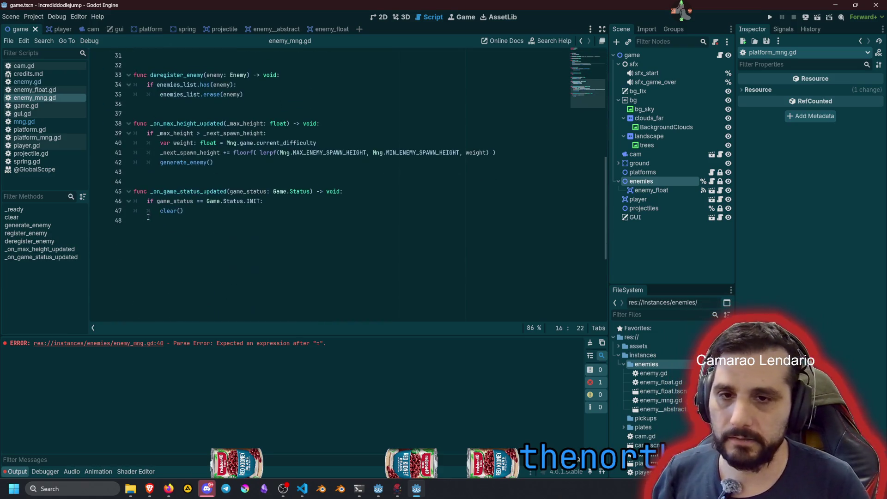
left_click_drag(185, 209, 170, 193)
key("ctrl+k")
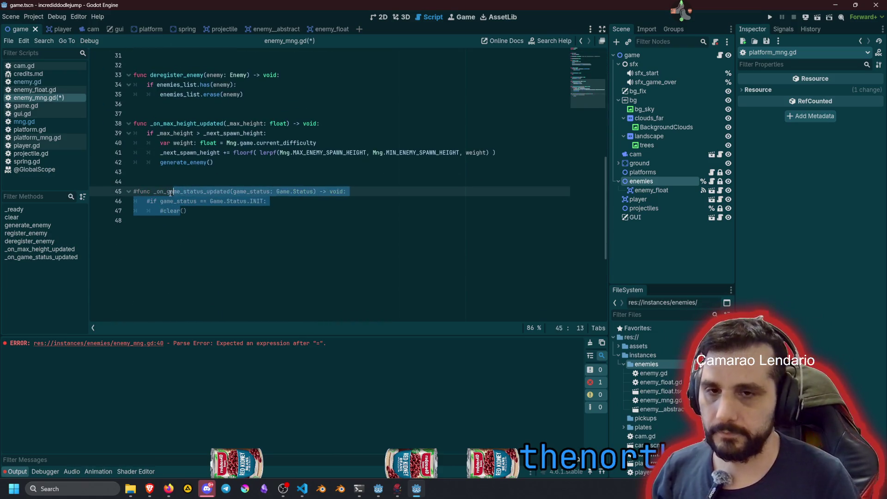
left_click(195, 174)
scroll(210, 189, "up", 7)
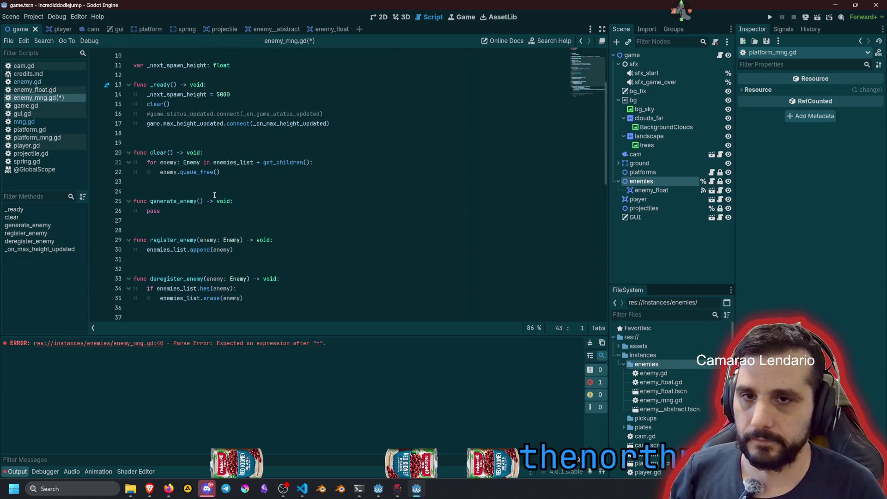
left_click(233, 114)
key("ctrl+k")
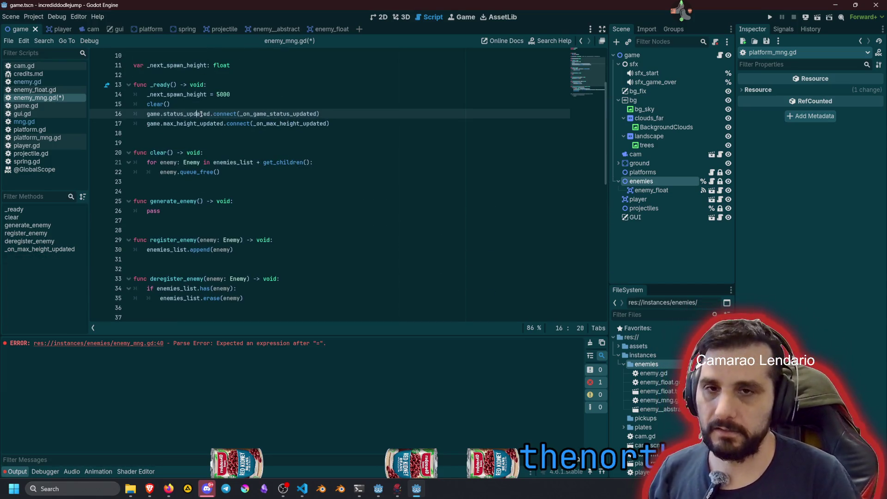
scroll(194, 148, "down", 8)
left_click_drag(192, 182, 176, 157)
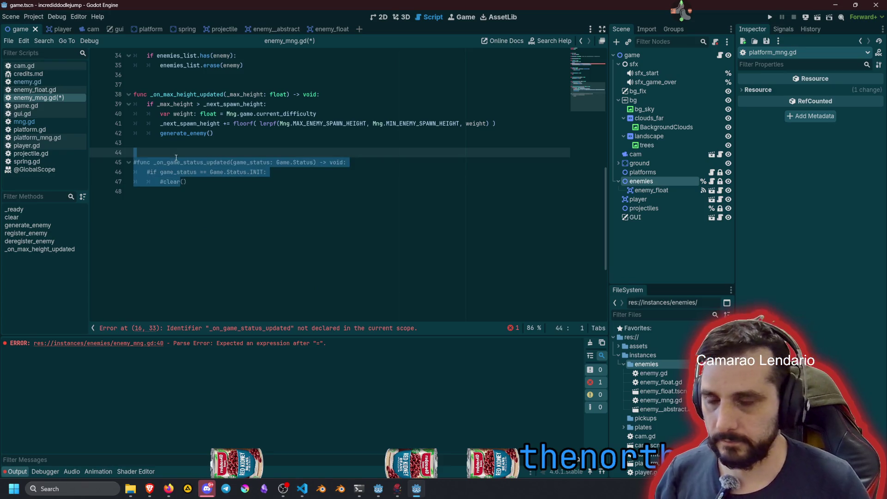
key("ctrl+k")
left_click(182, 152)
key("ctrl+s")
left_click(213, 133)
scroll(216, 145, "up", 5)
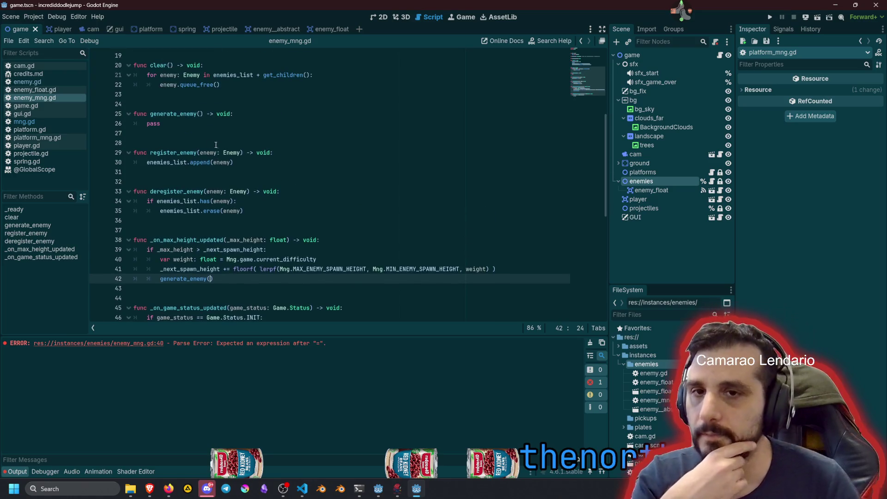
double_click(154, 124)
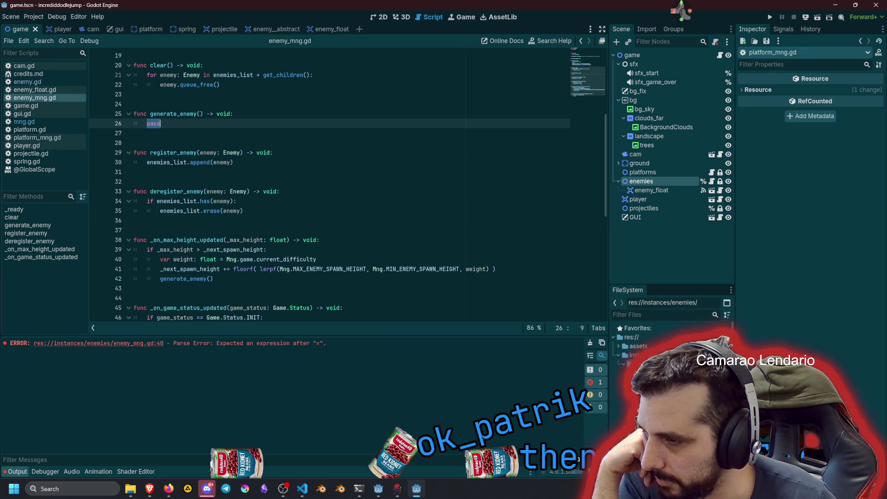
key("alt+Tab")
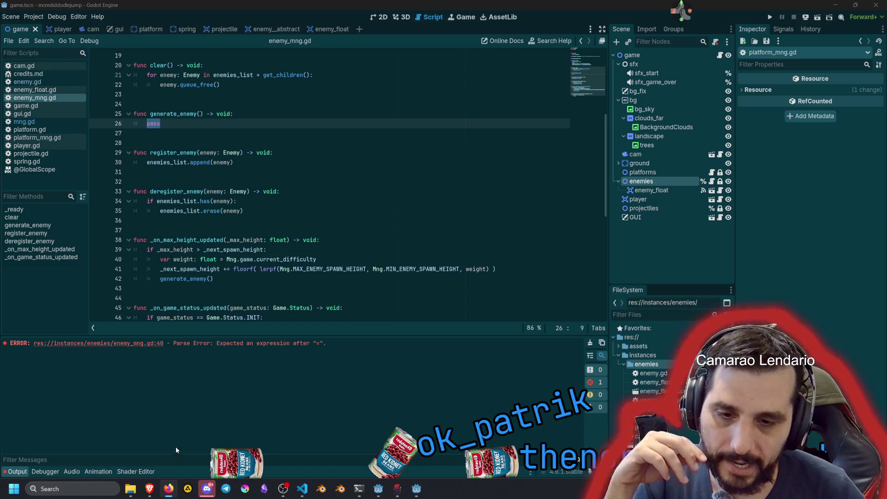
- Open a followed channel from the Twitch sidebar in a new browser tab and switch to it
mouse_move(153, 487)
left_click(102, 439)
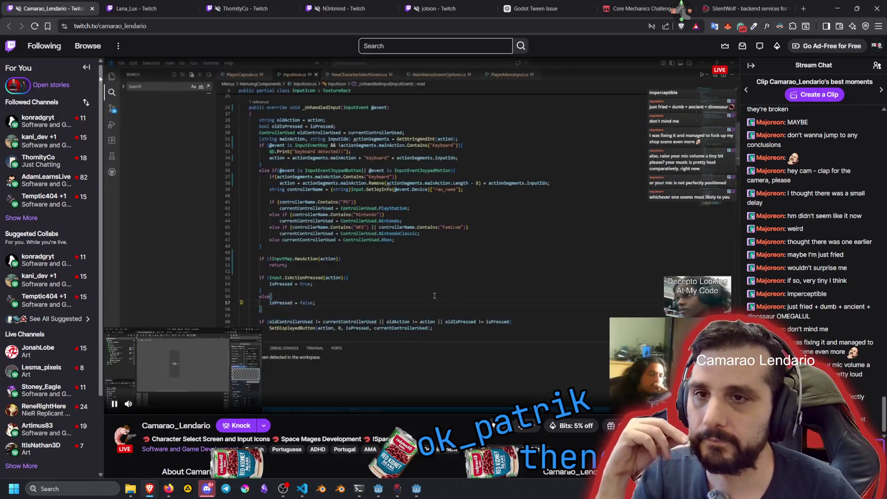
mouse_move(44, 144)
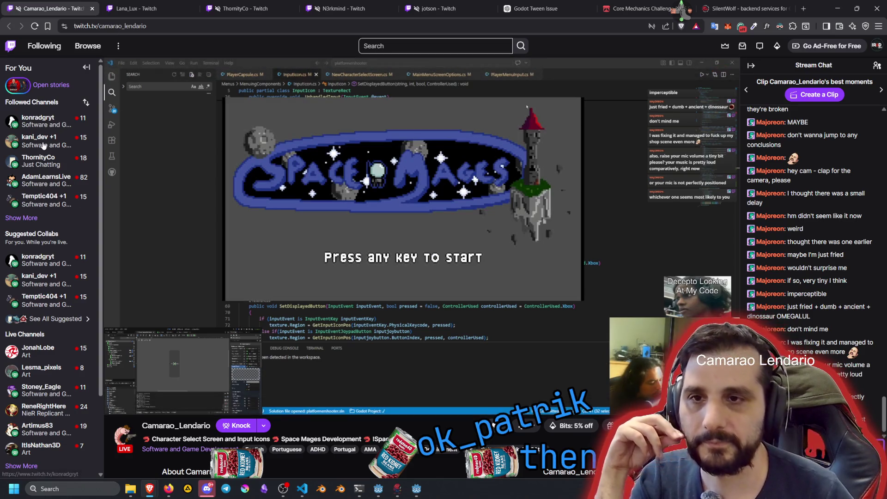
middle_click(40, 121)
left_click(125, 8)
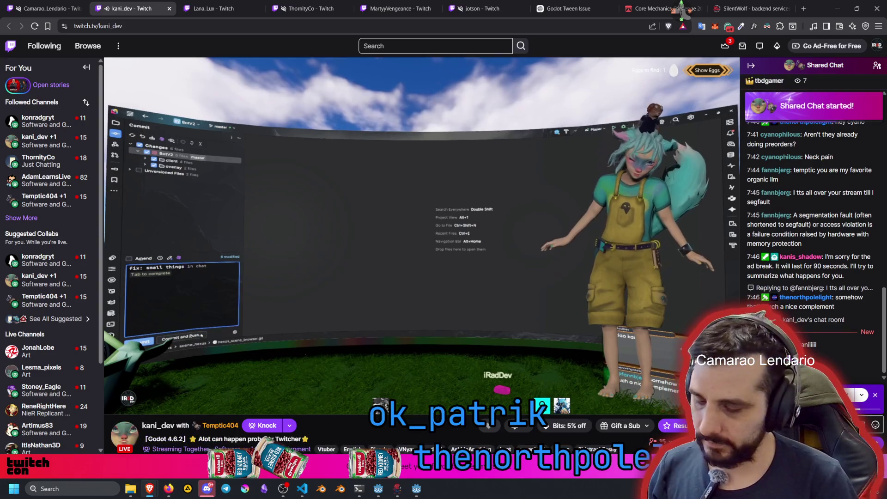
- Pause and resume the stream, then switch to the itch.io Core Mechanics Challenge jam tab
key("space")
key("space")
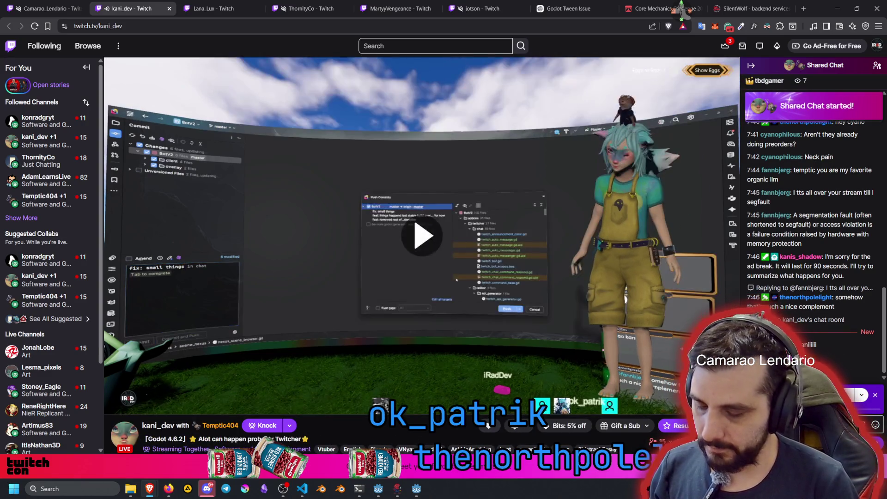
key("space")
key("space")
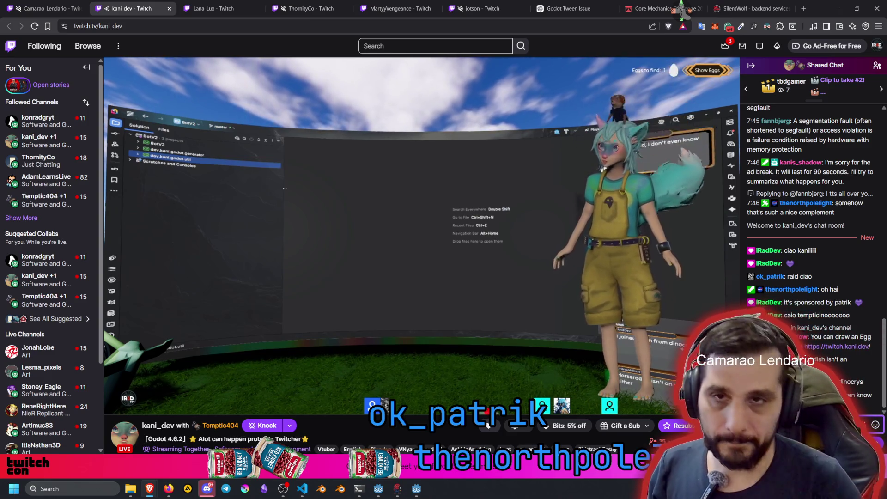
left_click(652, 9)
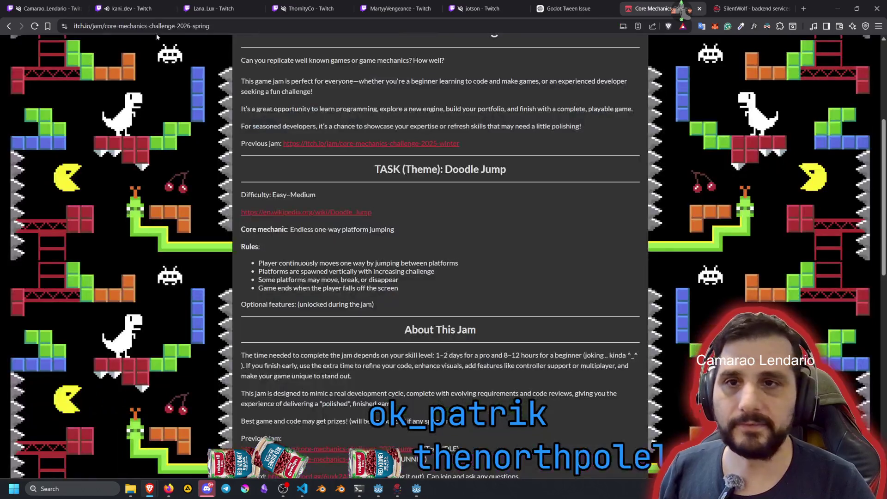
- Copy the Core Mechanics Challenge 2026 Spring jam URL into the Twitch chat, then return to the jam page
left_click(119, 30)
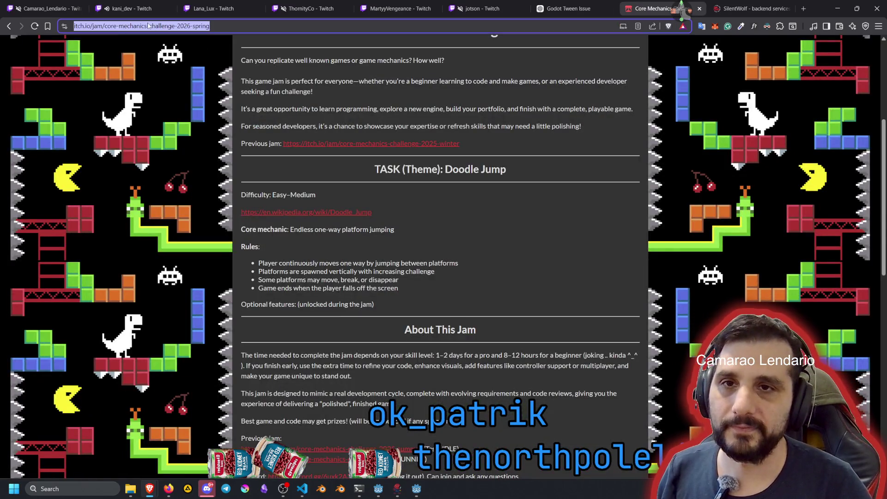
left_click(132, 8)
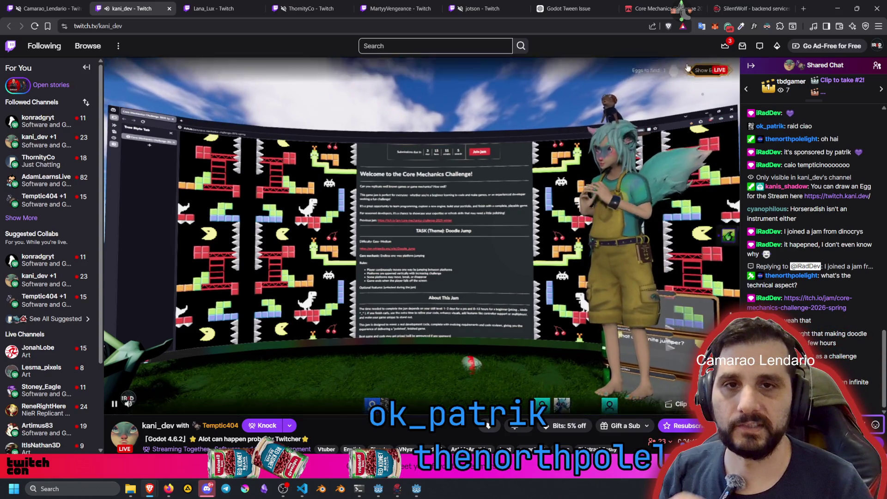
left_click(656, 8)
- Open the Incrediball Jump game page from the user's own itch.io profile
scroll(463, 206, "up", 1)
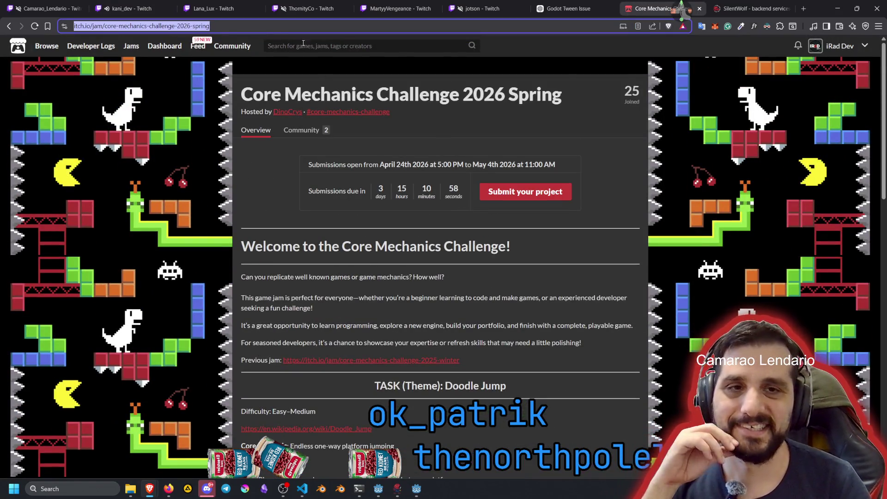
left_click(840, 46)
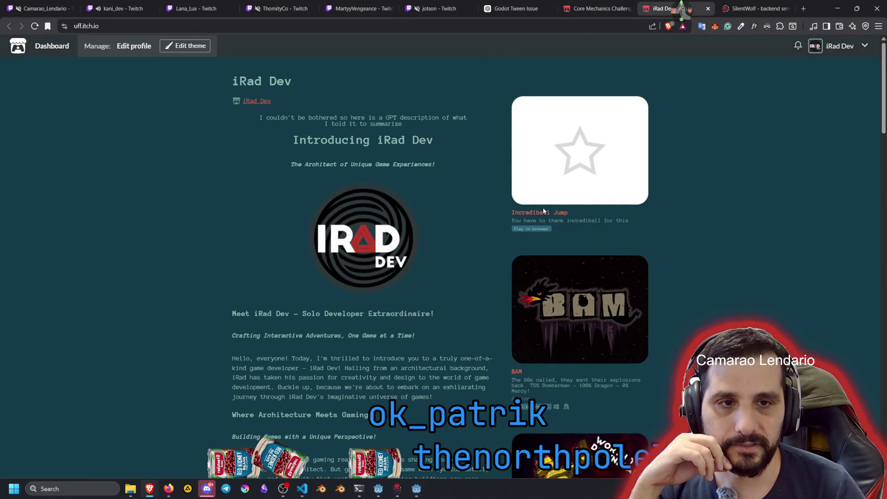
left_click(544, 212)
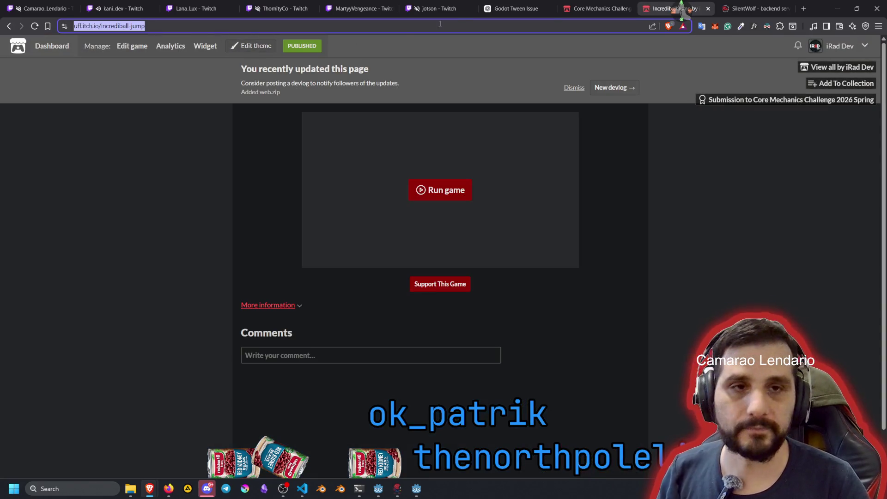
- Close the Incrediball Jump page and return to the Twitch stream
left_click(708, 8)
left_click(117, 5)
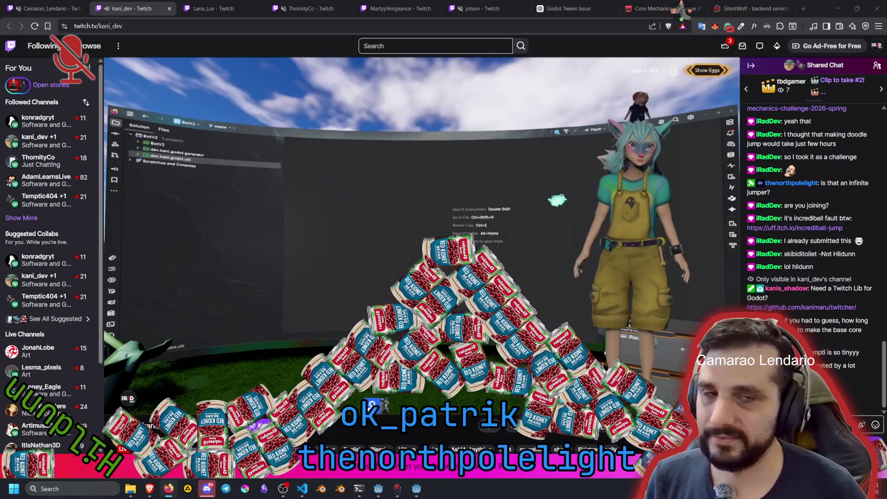
middle_click(673, 26)
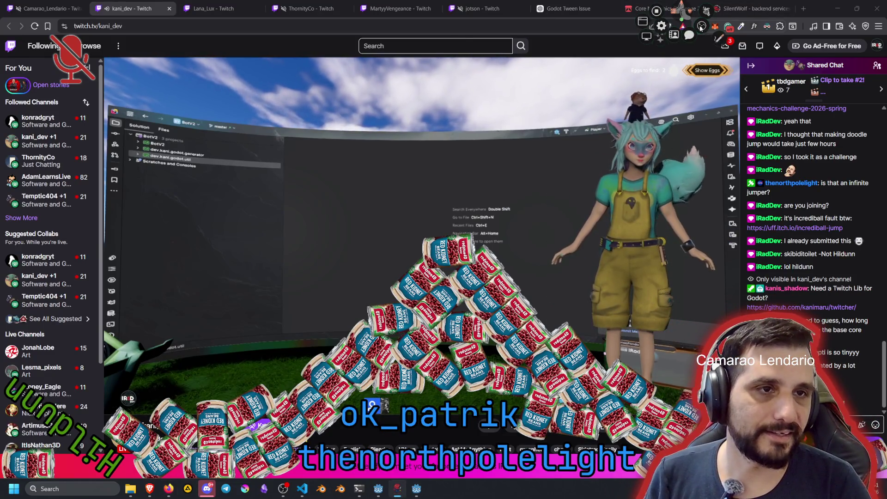
left_click(701, 26)
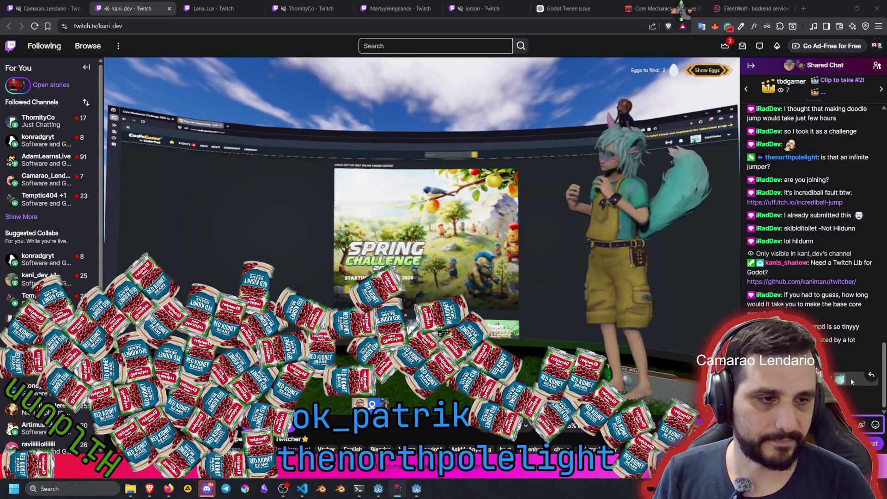
- Answer a viewer's chat question with a short 'yes' reply
left_click(870, 376)
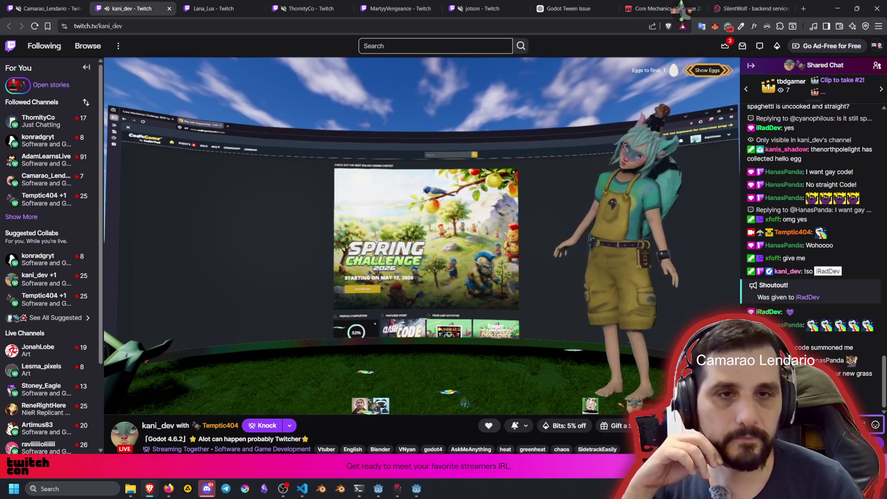
- In a new tab, open the A Few of Us Steam page from the firewall bookmarks folder, view it, then close it
left_click(801, 7)
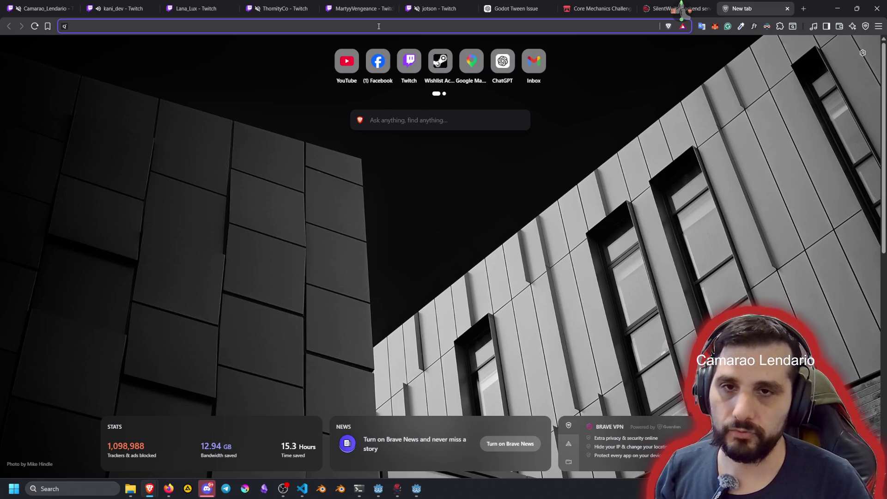
key("ctrl+shift+b")
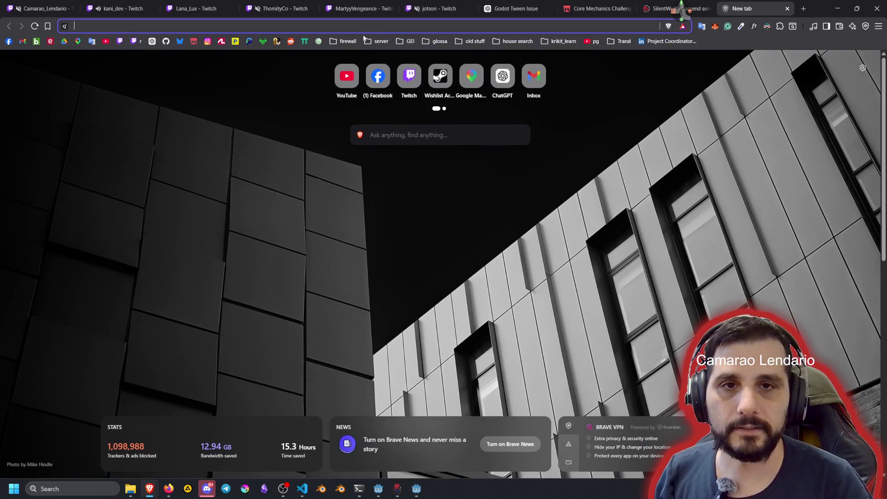
left_click(352, 41)
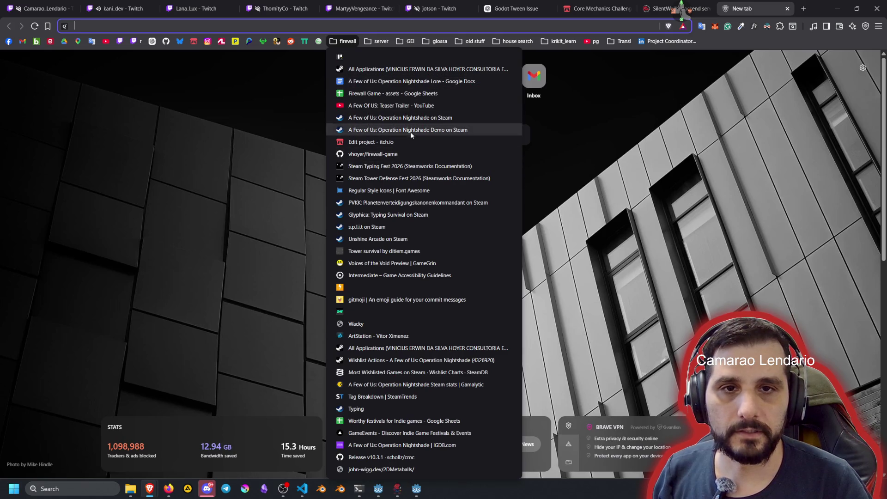
middle_click(407, 117)
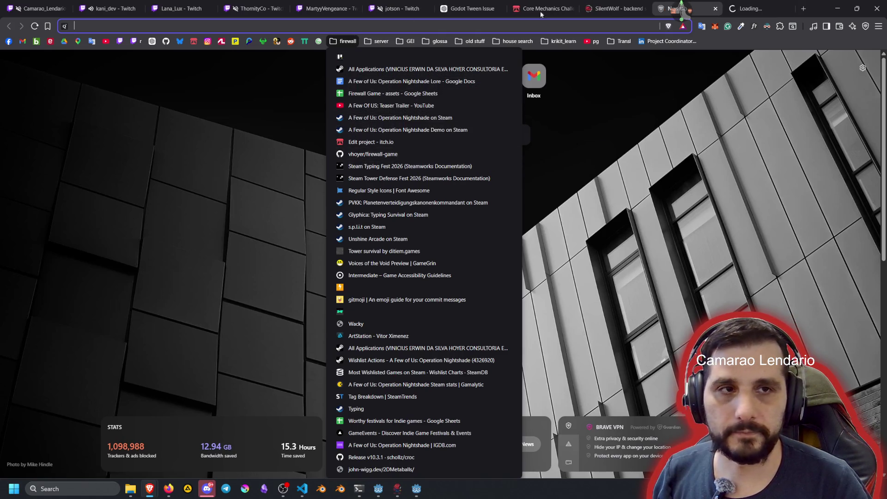
left_click(744, 4)
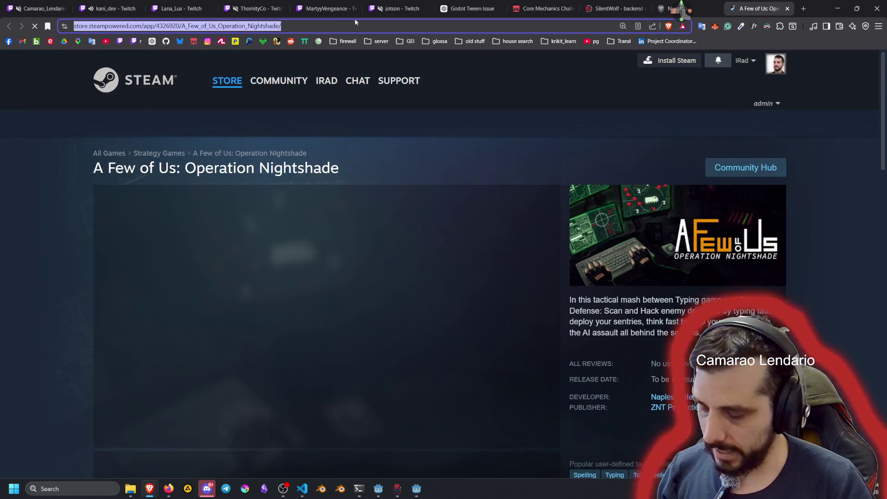
key("ctrl+w")
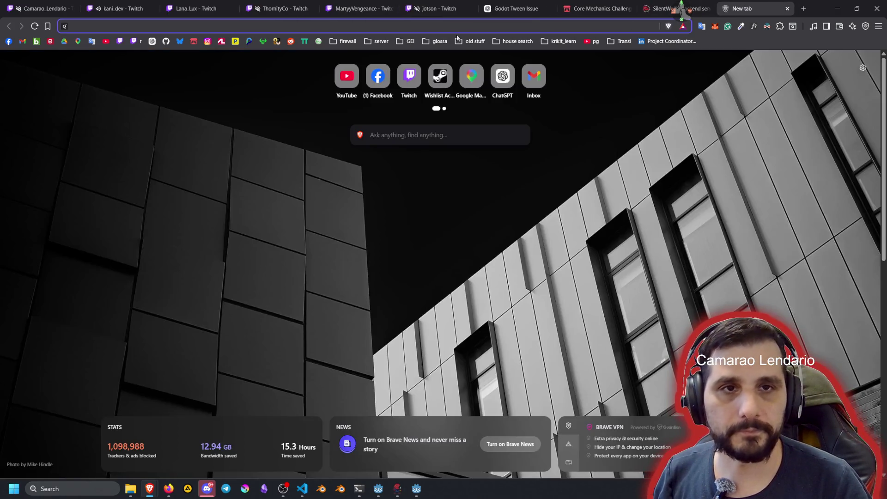
left_click(116, 8)
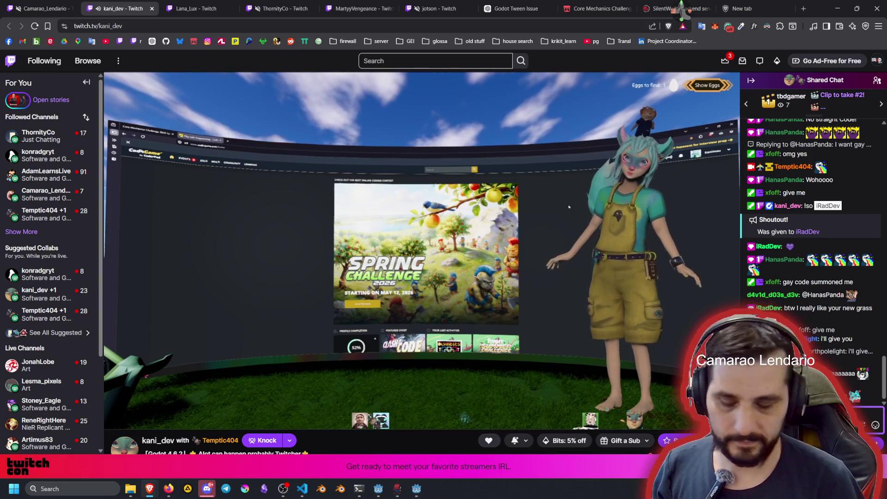
- Post the A Few of Us Steam store link in chat, promising to revisit it after the jam
type("e")
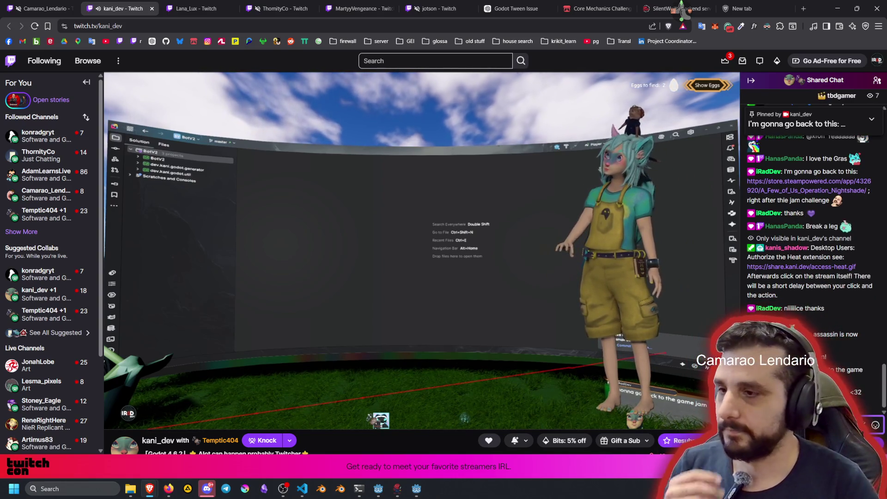
mouse_move(303, 413)
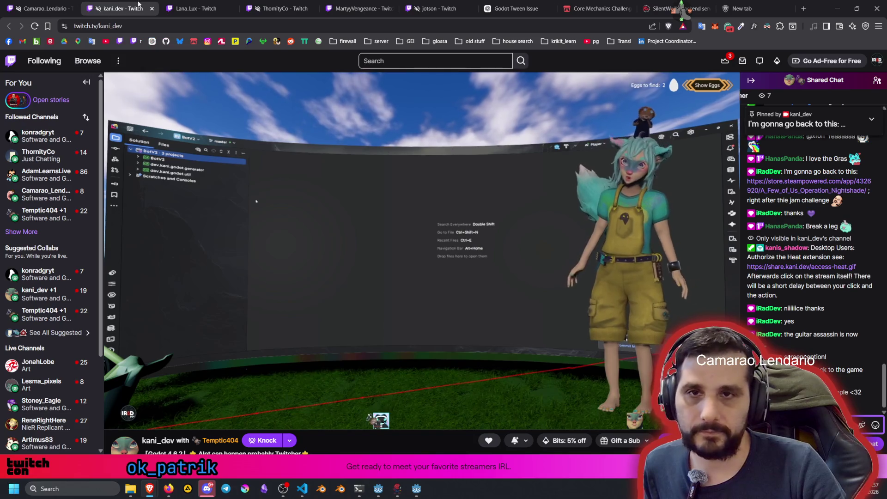
- Look through the open stream tabs and close the retro-game marathon stream
left_click(194, 4)
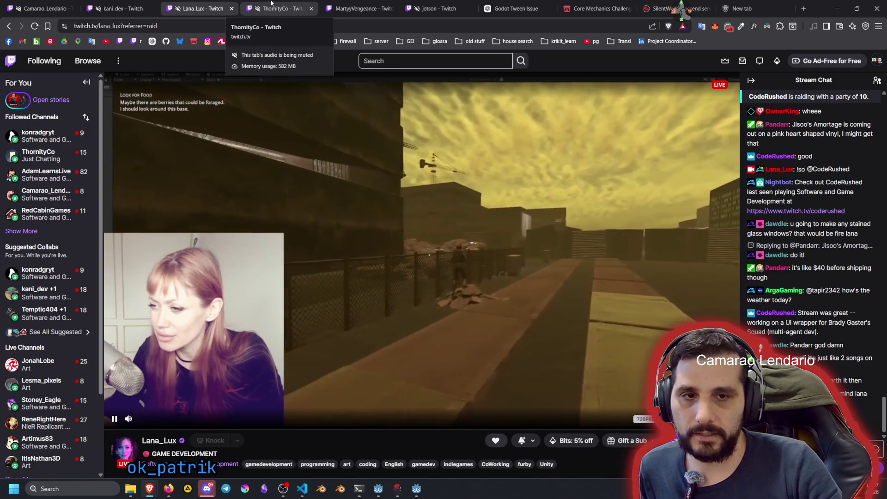
left_click(271, 4)
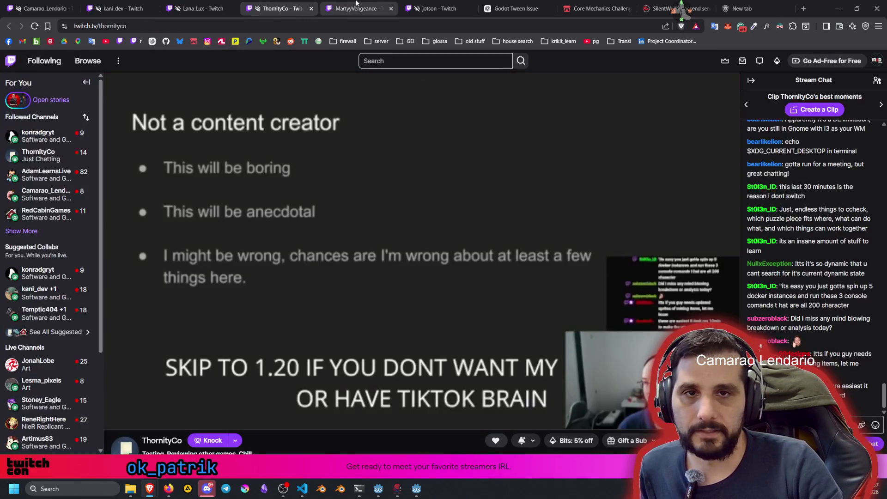
left_click(357, 10)
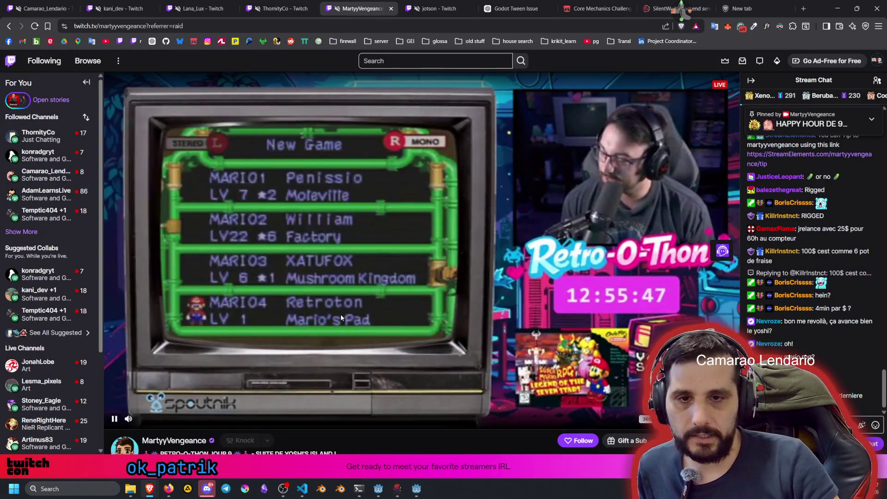
scroll(189, 364, "down", 2)
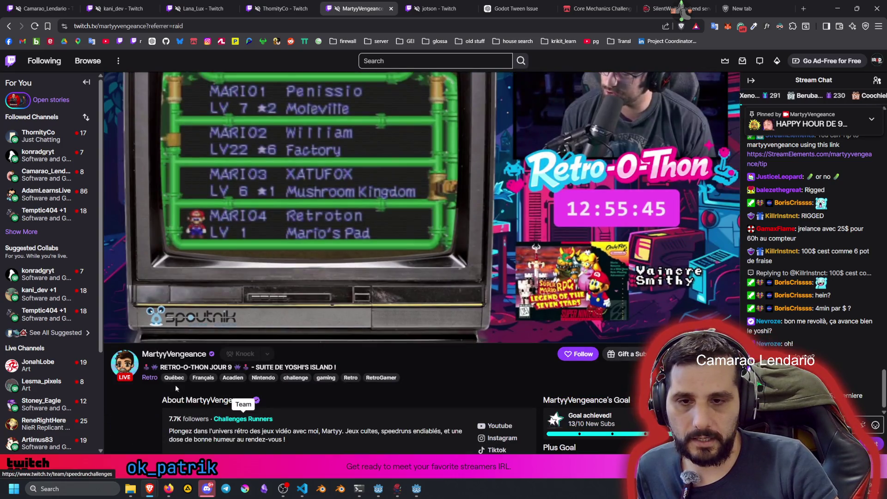
key("ctrl+w")
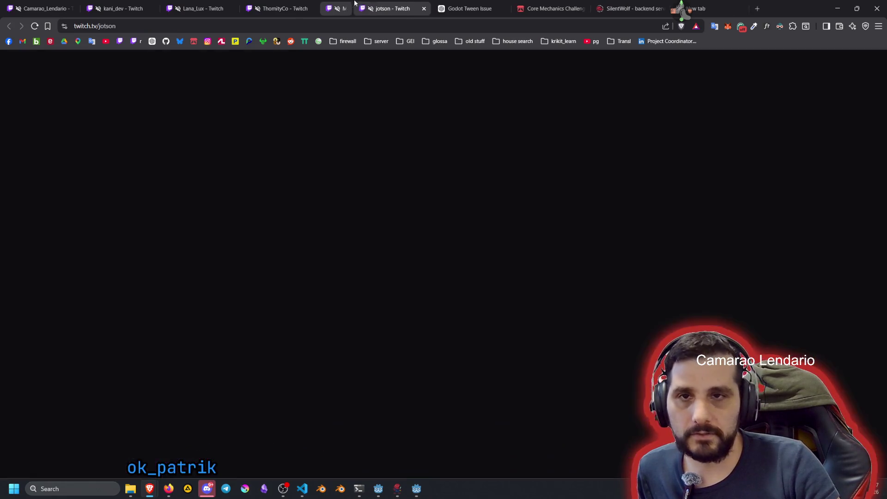
- Go back to the user's own coding stream tab, then switch to the Godot editor
key("ctrl+shift+Tab")
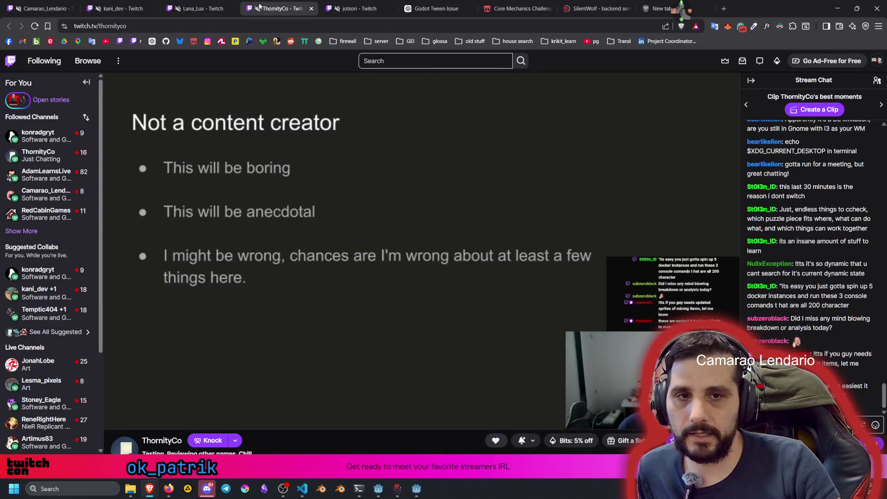
left_click(221, 4)
left_click(121, 6)
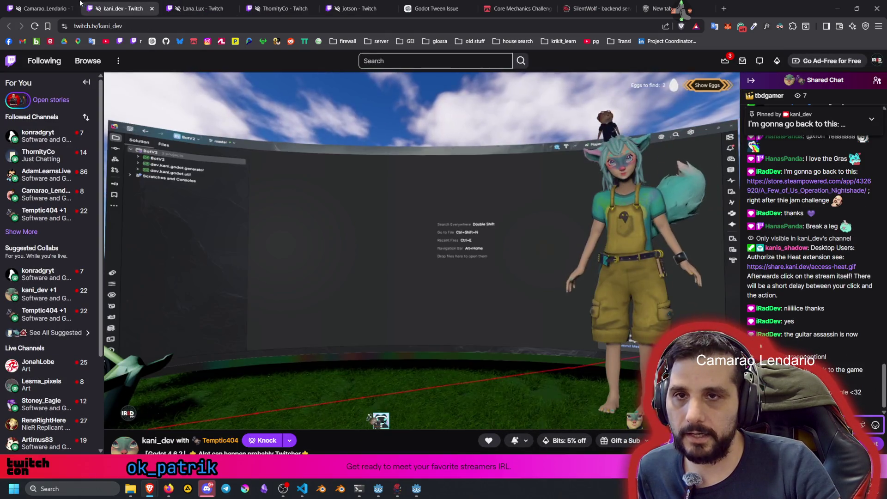
left_click(37, 4)
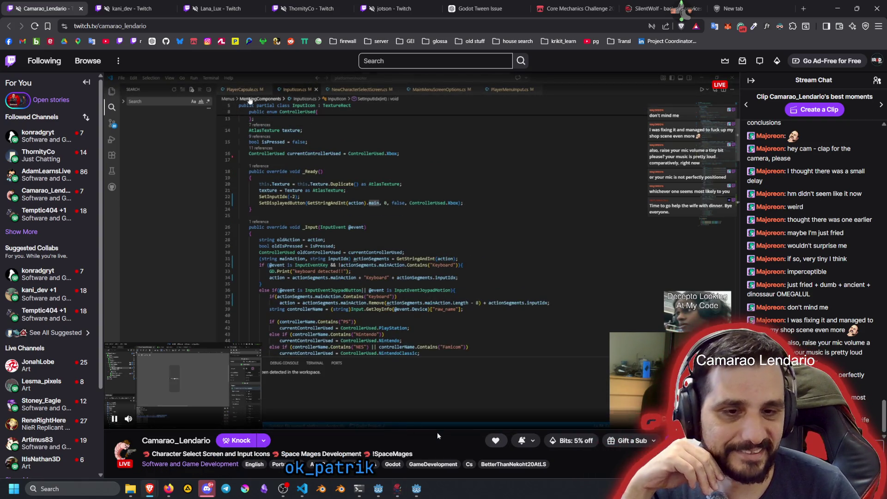
key("alt+Tab")
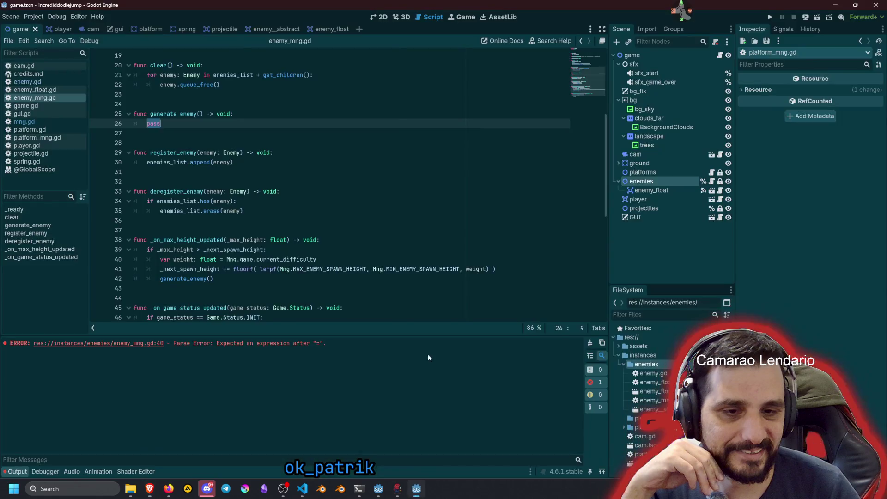
- Run the game with F5, which fails on an invalid register_enemy call
left_click(368, 220)
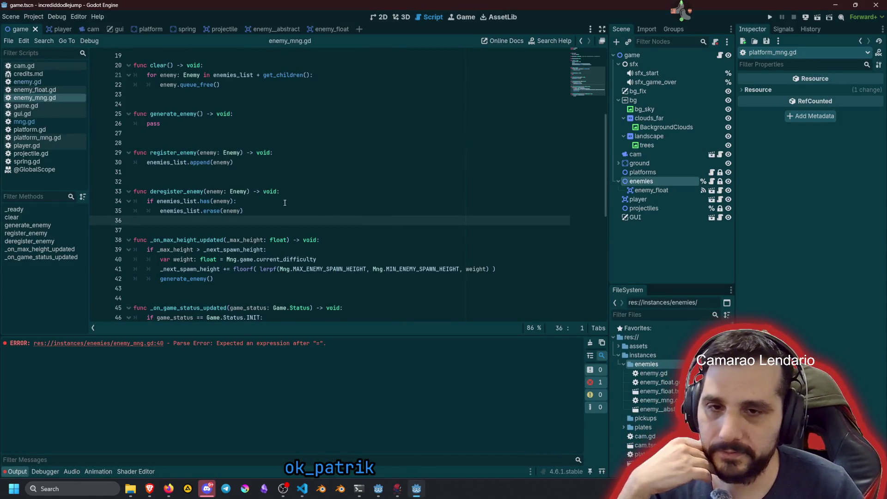
left_click(229, 240)
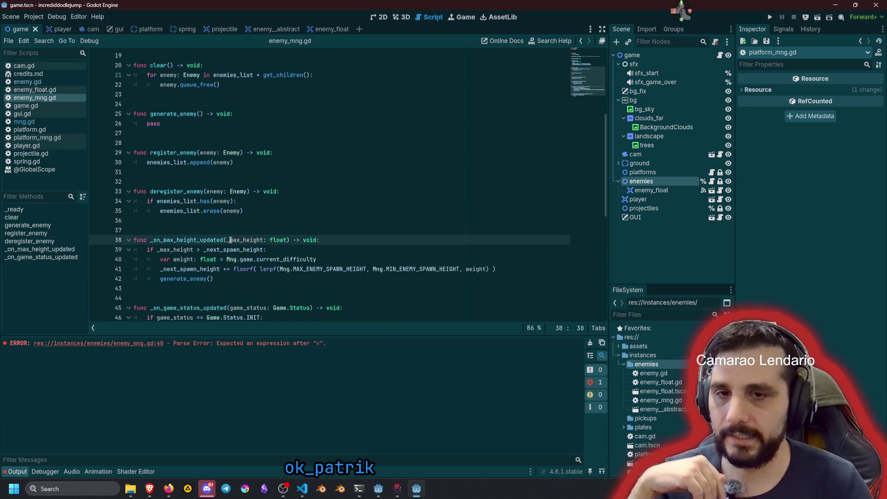
key("F5")
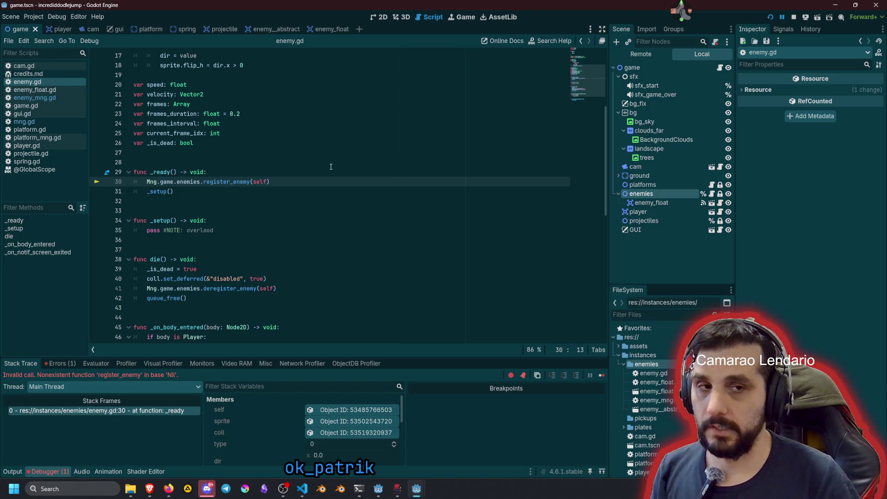
- Delete the enemy_float instance from the enemies node and run the game again
left_click(330, 167)
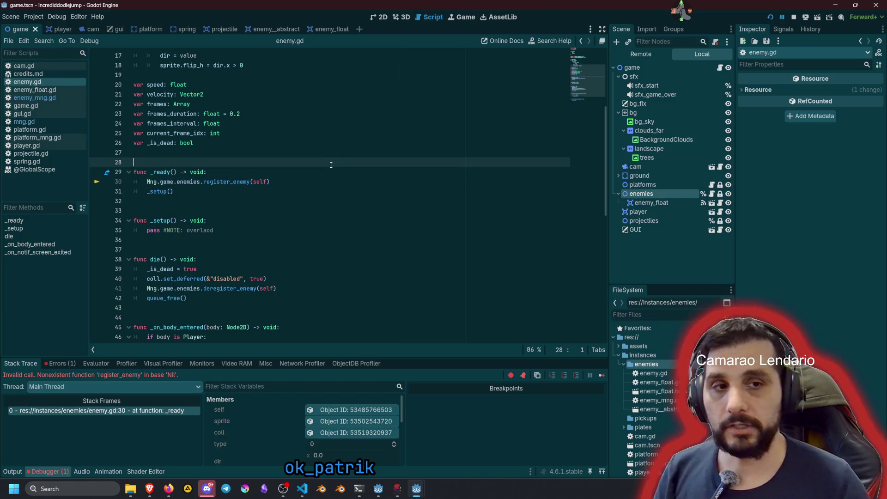
left_click(682, 200)
key("Delete")
key("Return")
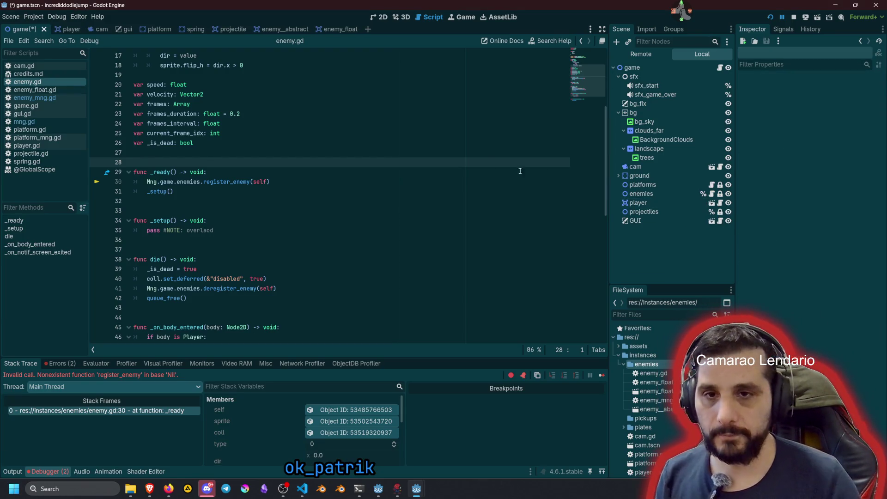
left_click(520, 171)
key("F5")
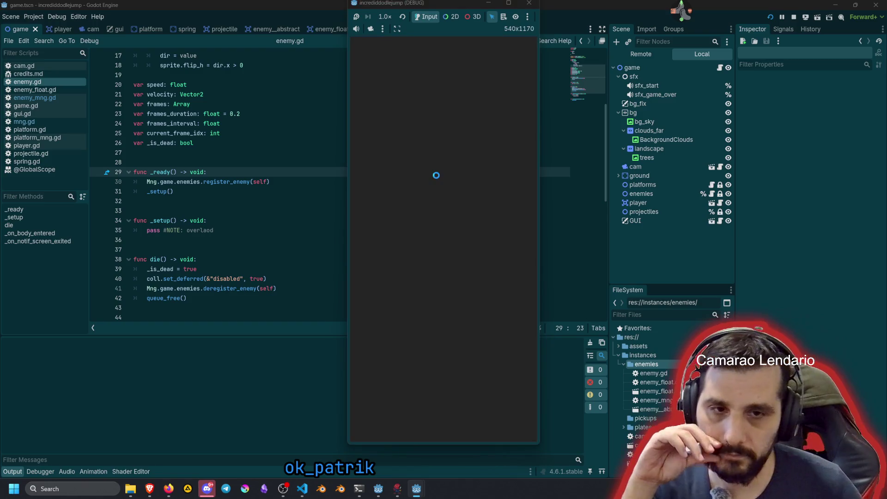
- Play the test run to a score of 9629 without errors, then stop debugging with F8
left_click(456, 234)
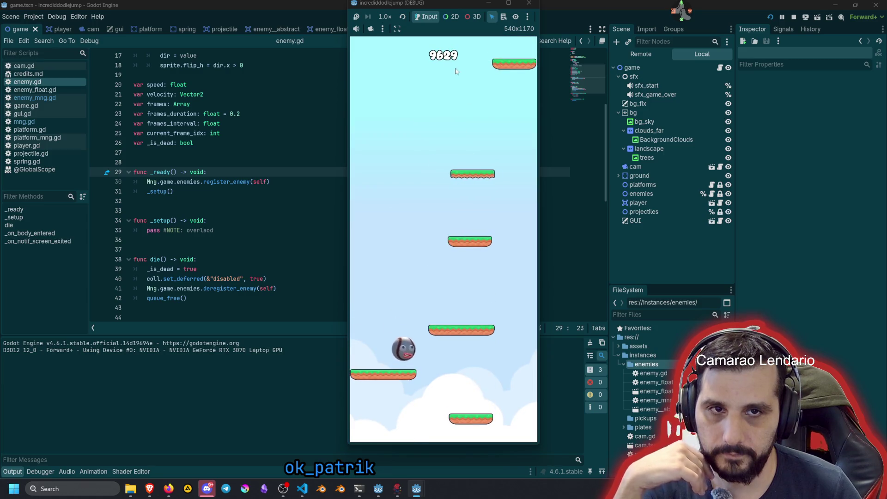
key("F8")
left_click(276, 228)
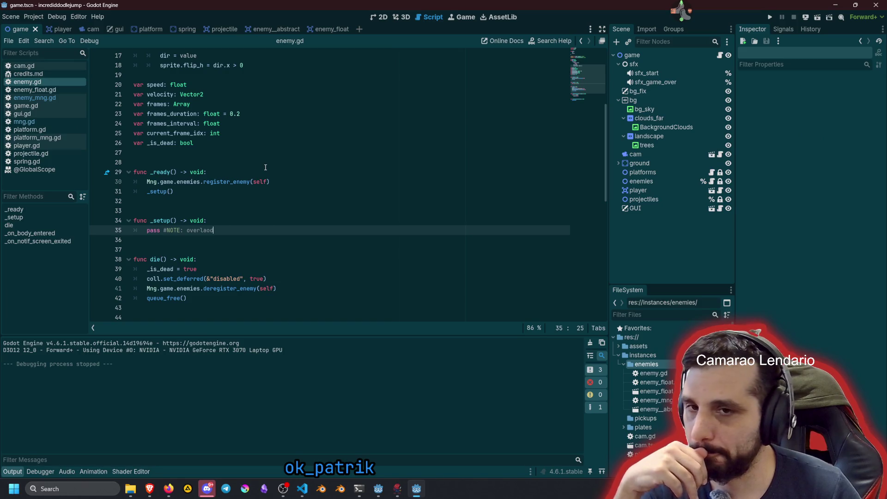
- Open enemy_mng.gd and look over the generate_enemy function
left_click(33, 99)
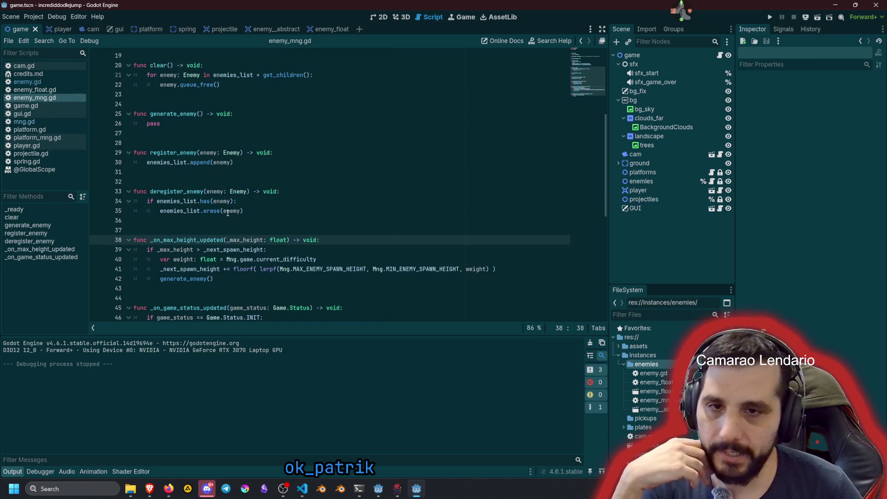
double_click(164, 114)
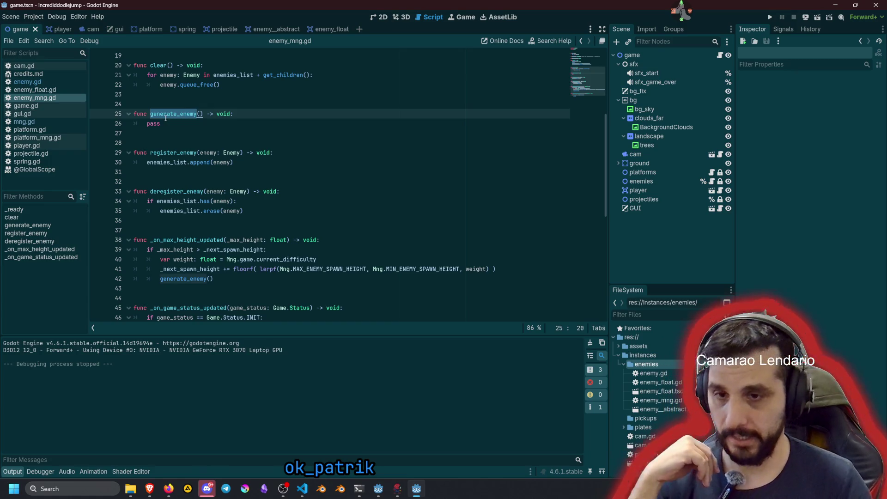
left_click(168, 121)
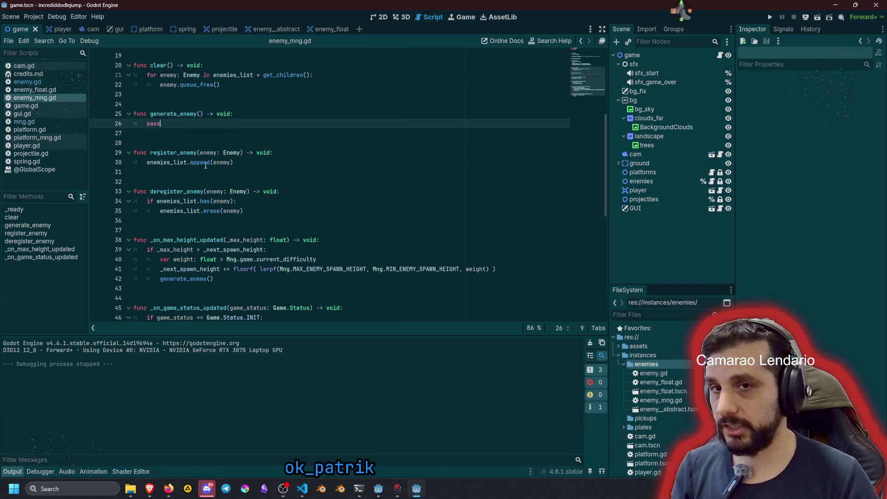
scroll(210, 171, "up", 6)
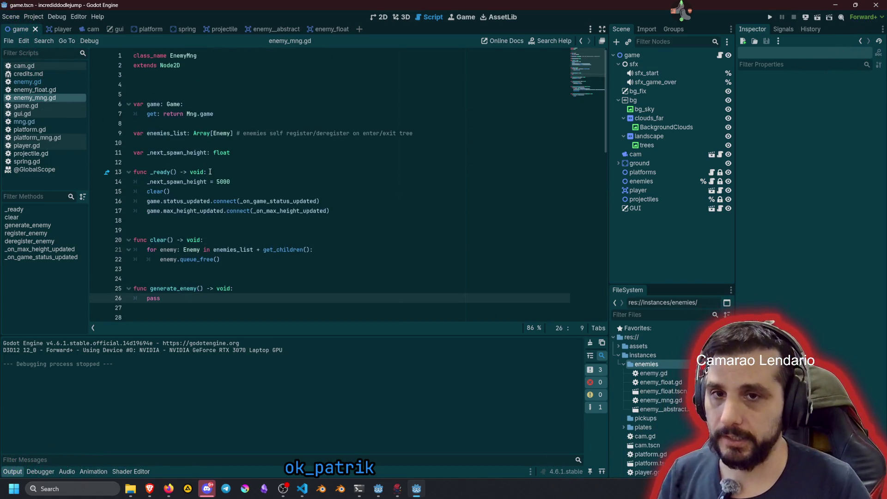
- Replace 5000 on line 14 with Mng.MAX_ENEMY_SPAWN_HEIGHT using autocomplete
left_click(218, 181)
type("M")
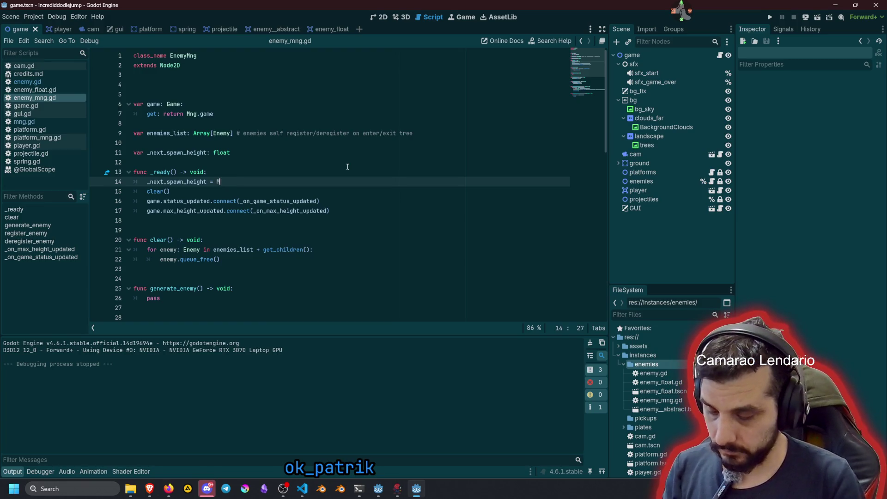
type("ng.MA")
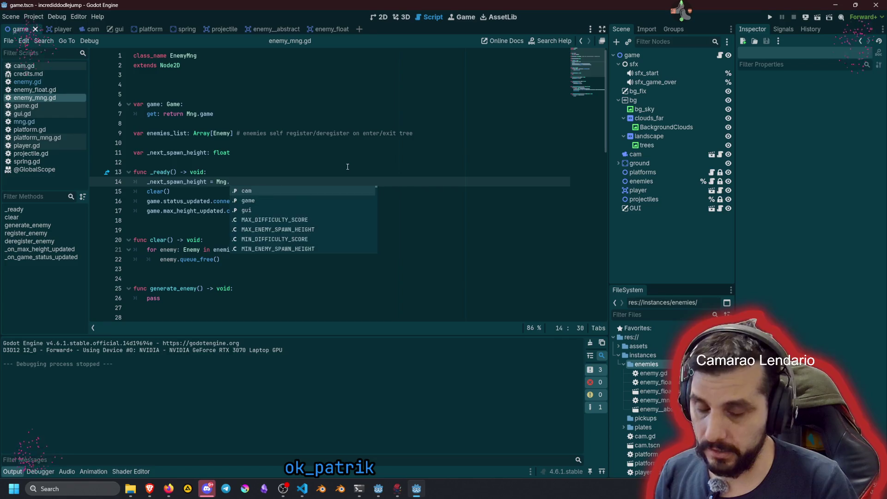
key("Down")
key("Return")
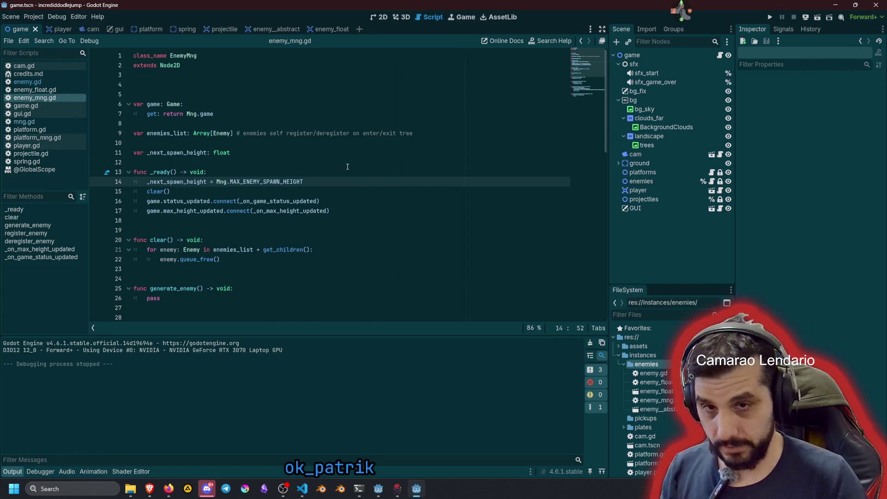
double_click(252, 181)
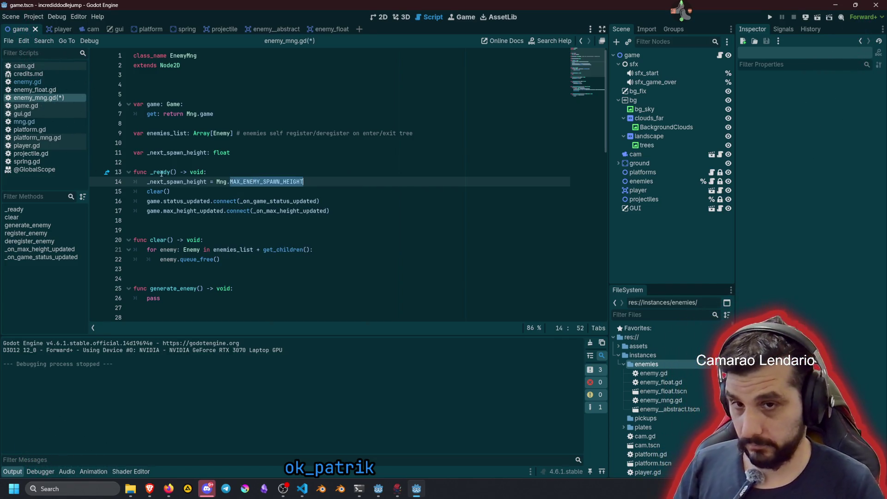
double_click(199, 181)
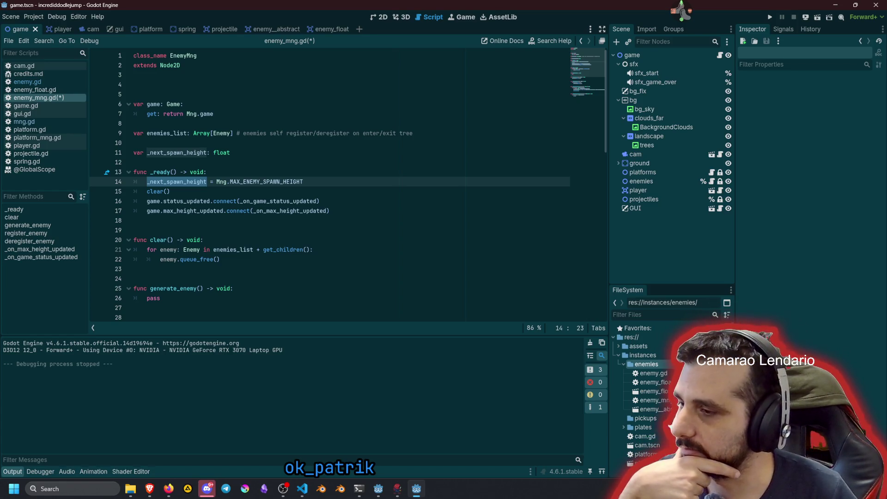
key("alt+Tab")
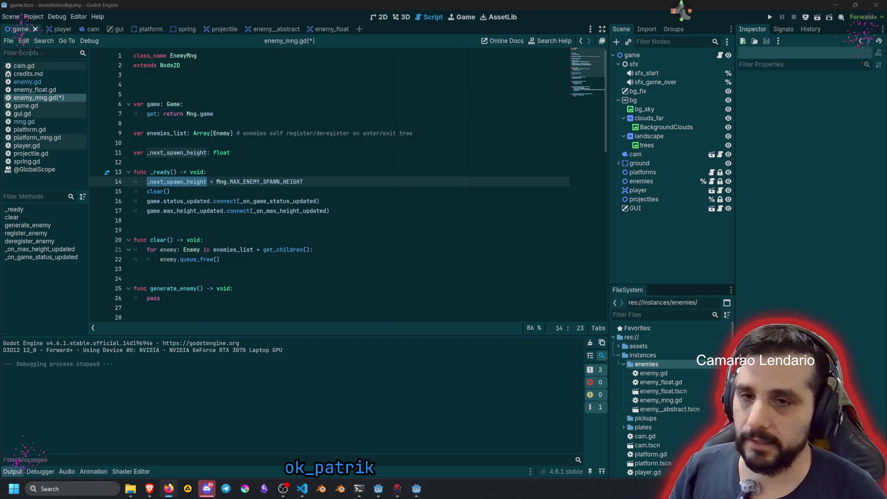
- Review _ready's _on_game_status_updated and _on_max_height_updated connections and MAX_ENEMY_SPAWN_HEIGHT usage
left_click(189, 229)
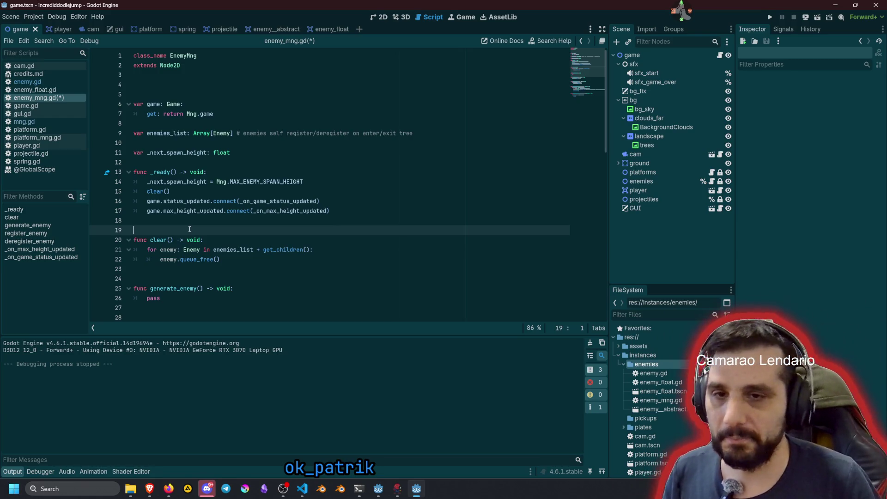
left_click(200, 223)
left_click(339, 211)
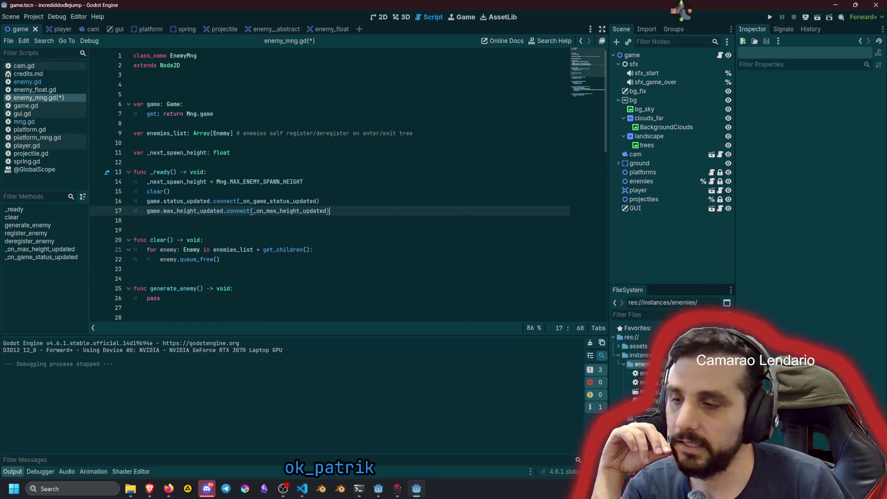
left_click(231, 239)
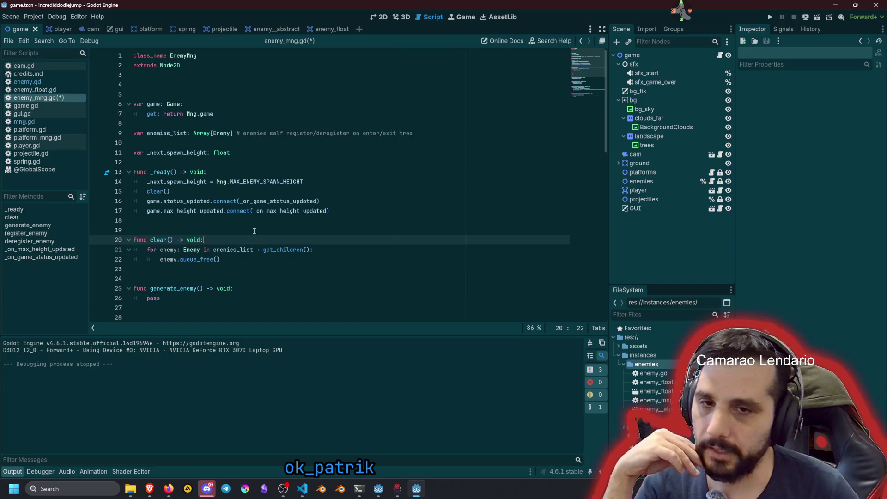
double_click(261, 211)
double_click(264, 201)
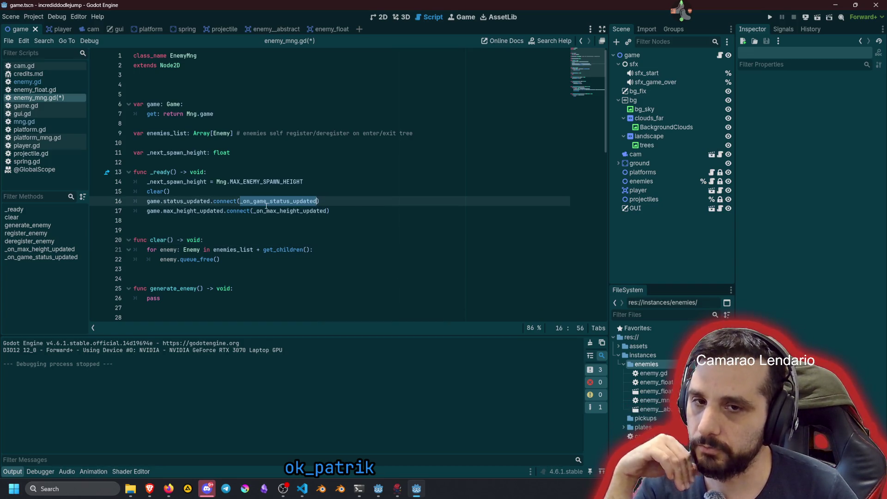
double_click(260, 183)
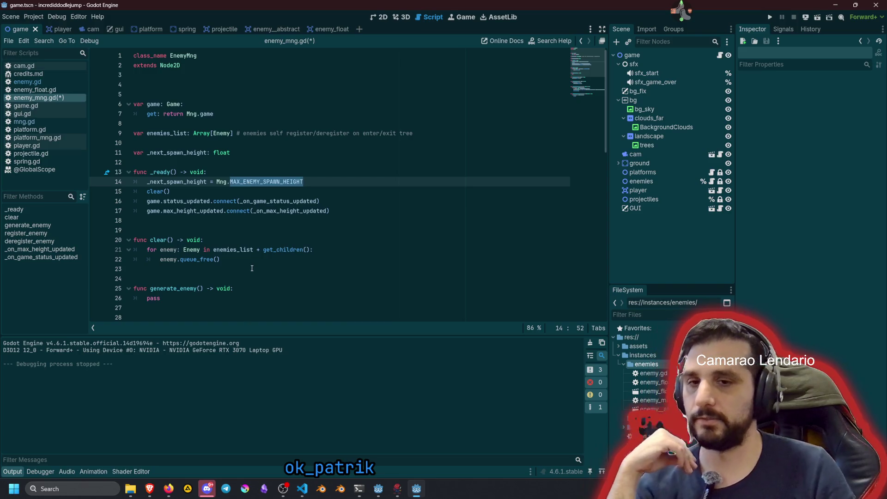
- Delete the placeholder pass from generate_enemy, leaving its body empty
scroll(245, 268, "down", 1)
left_click(188, 269)
key("shift+Home")
key("BackSpace")
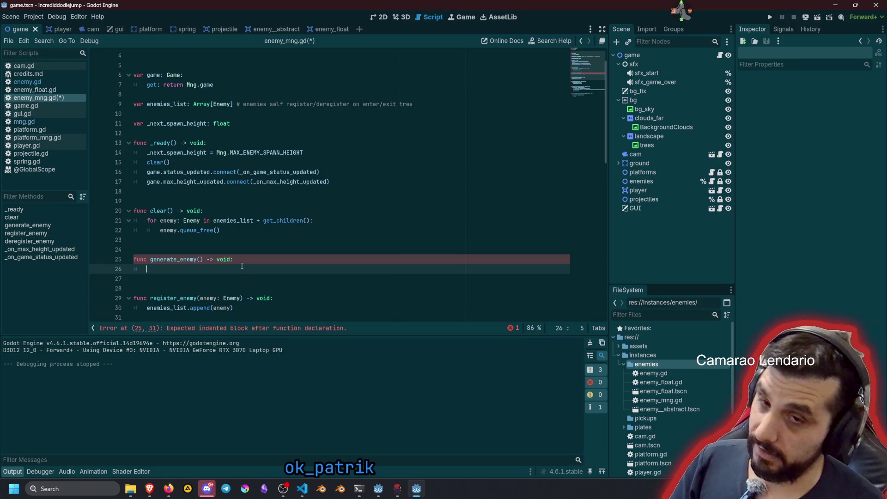
- Declare 'var enemy: Enemy' in generate_enemy and leave a blank line below it
type("var ")
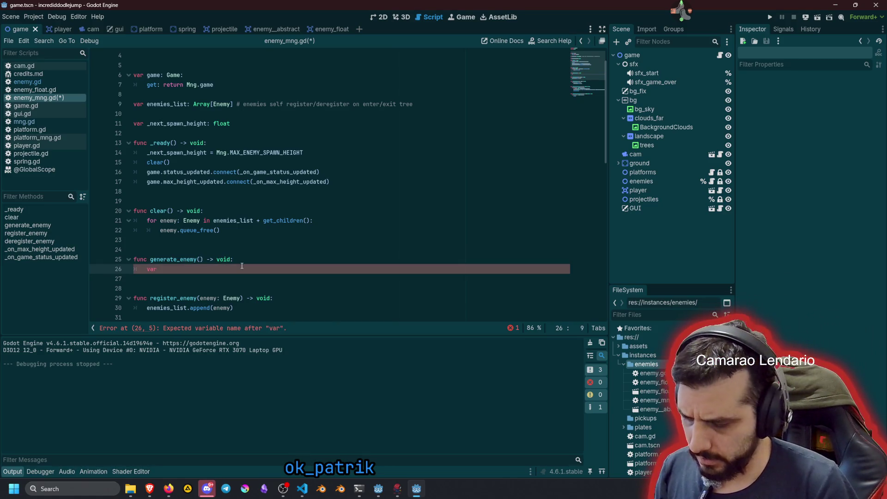
type("enemy: E")
key("Return")
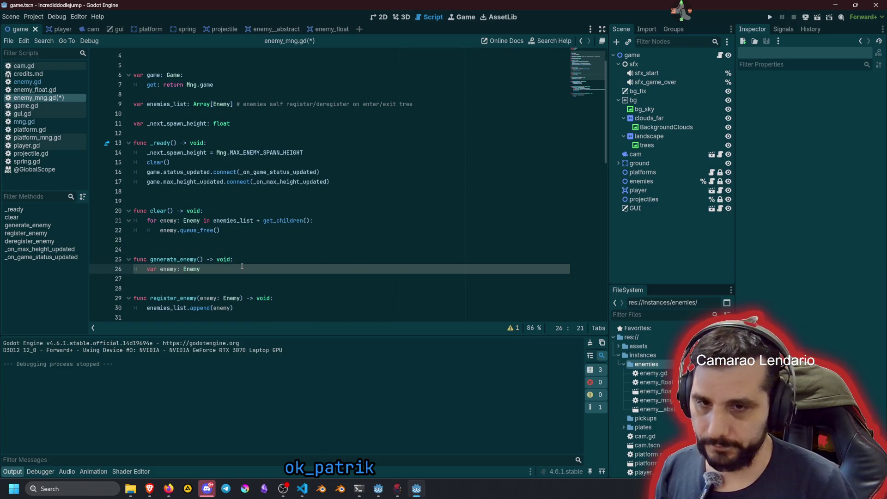
key("Return")
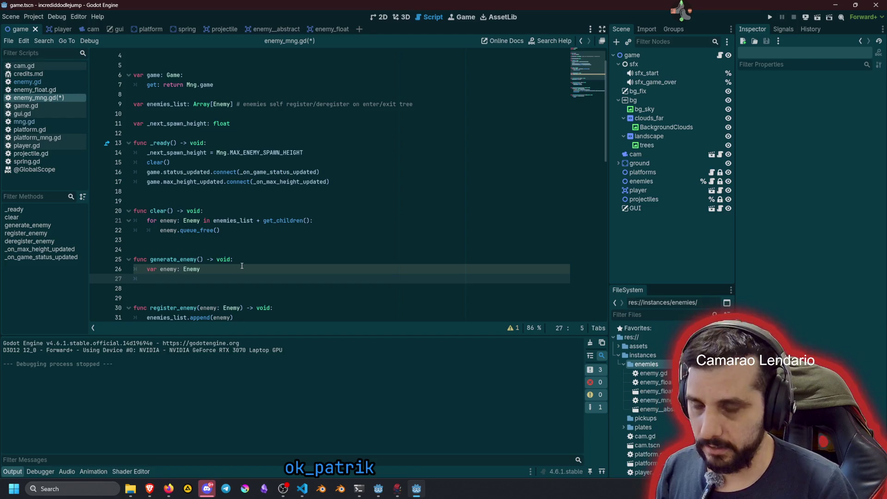
key("Return")
key("ctrl+space")
key("Escape")
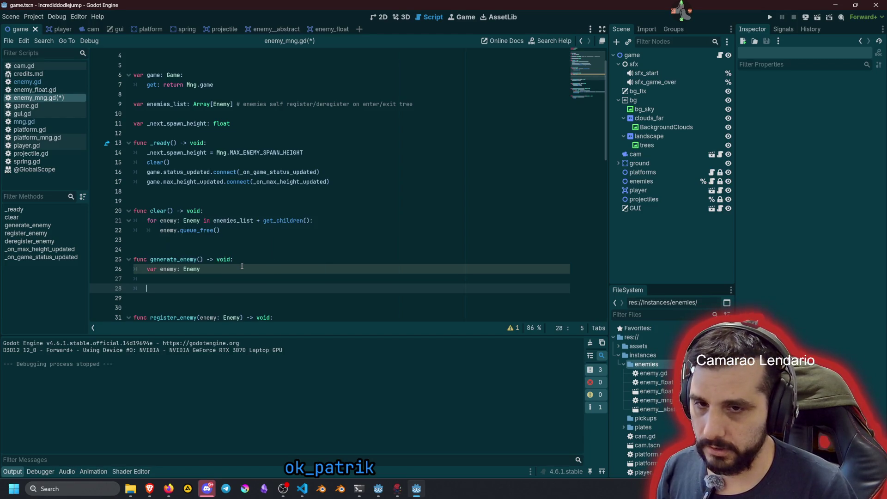
- Add the enemy to the scene with 'Mng.game.enemies.add_child(enemy)'
type("Mng.game.enemies")
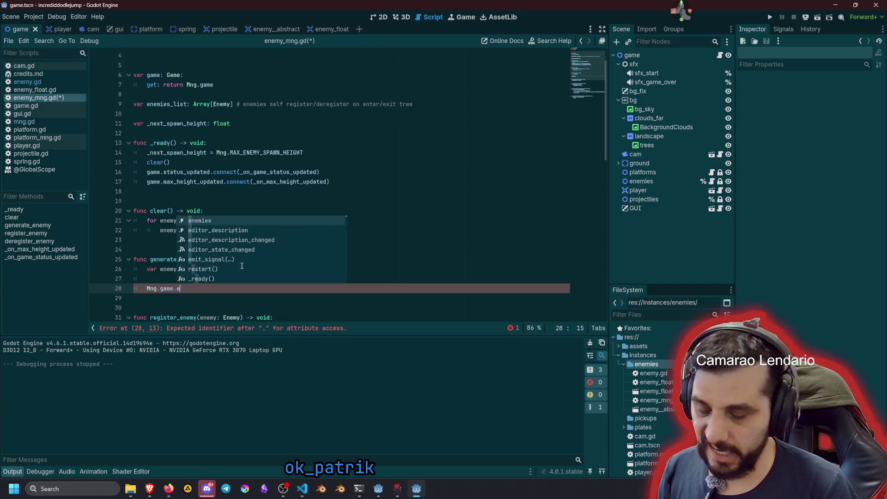
type(".add_chi")
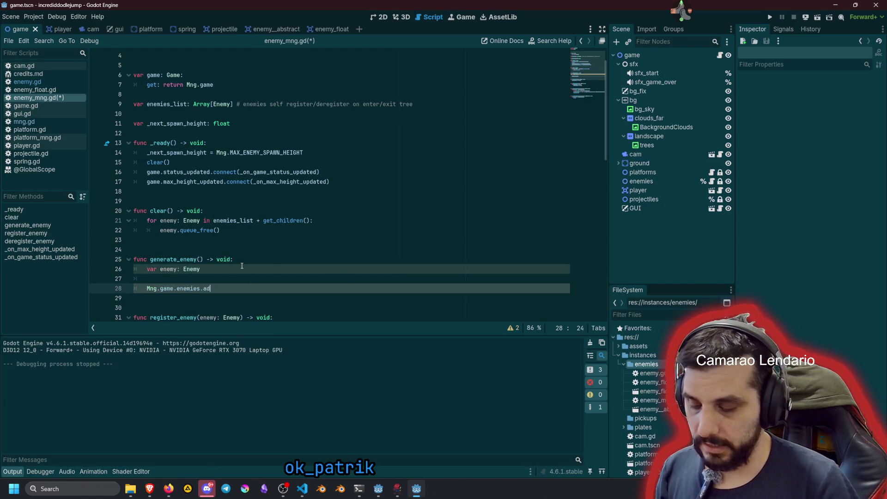
key("Return")
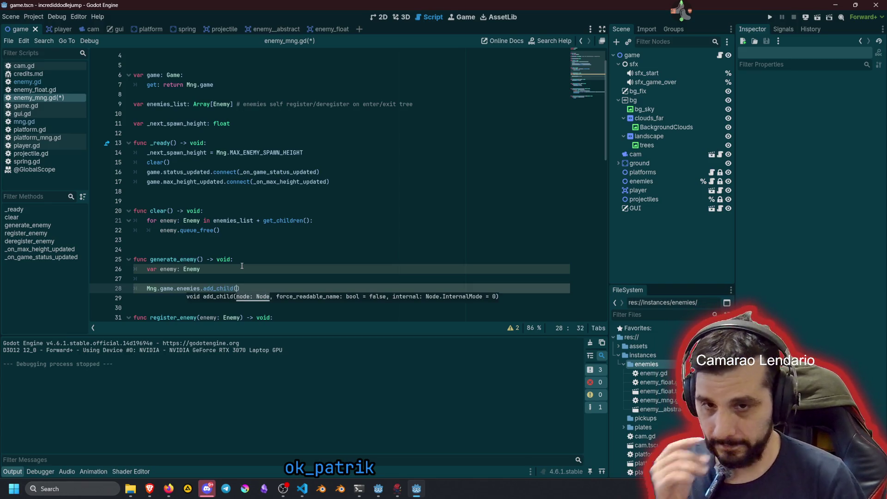
type("enemy")
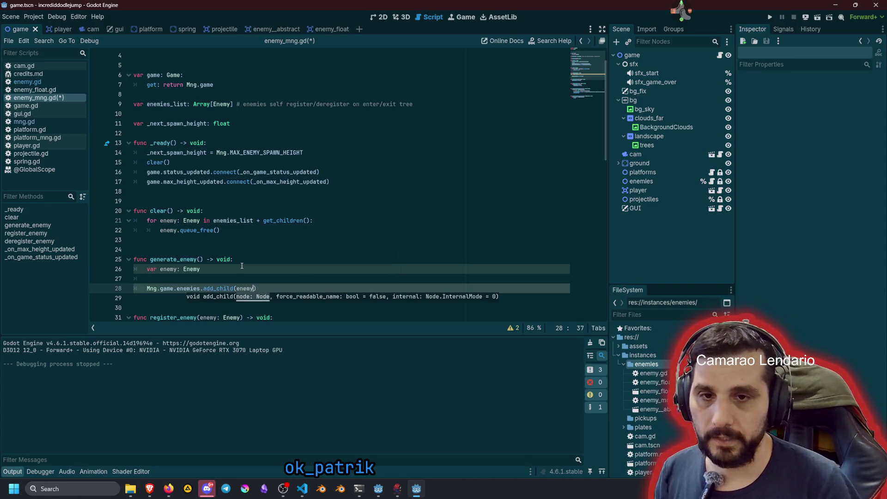
key("Escape")
- Remove the stray preload text from line 26 and insert a new line below the enemy declaration
left_click(242, 266)
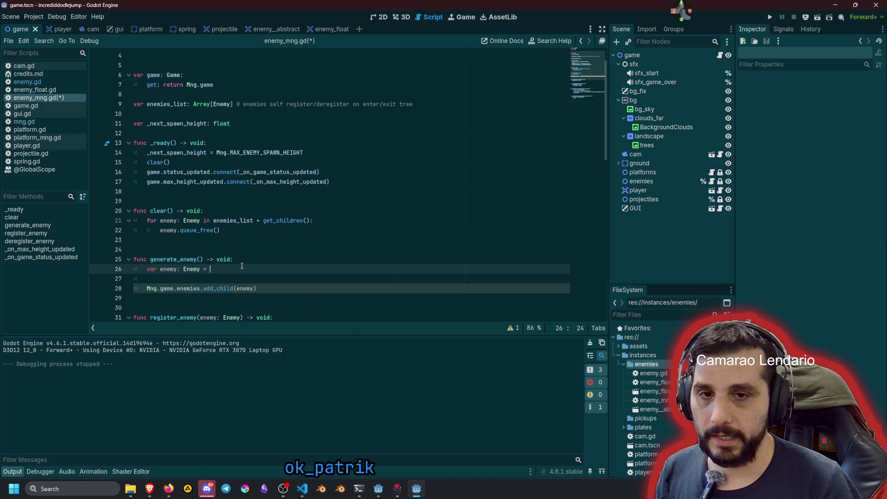
type("prel")
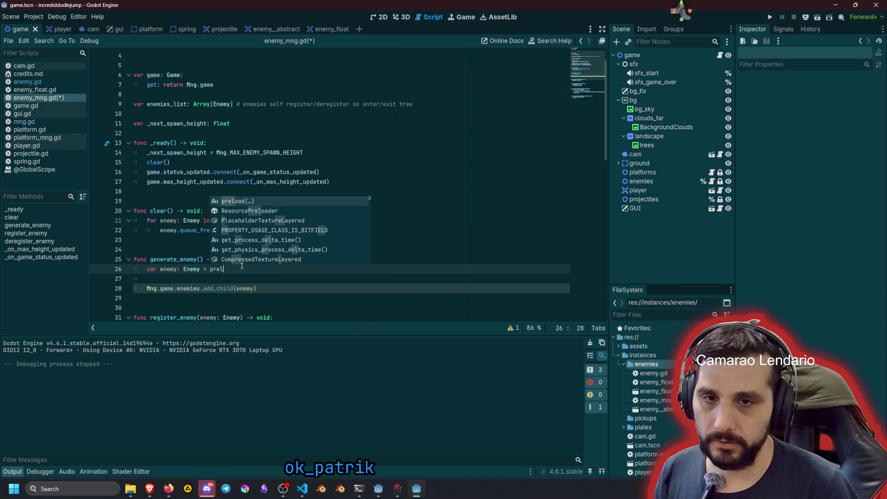
key("BackSpace")
key("BackSpace")
key("BackSpace")
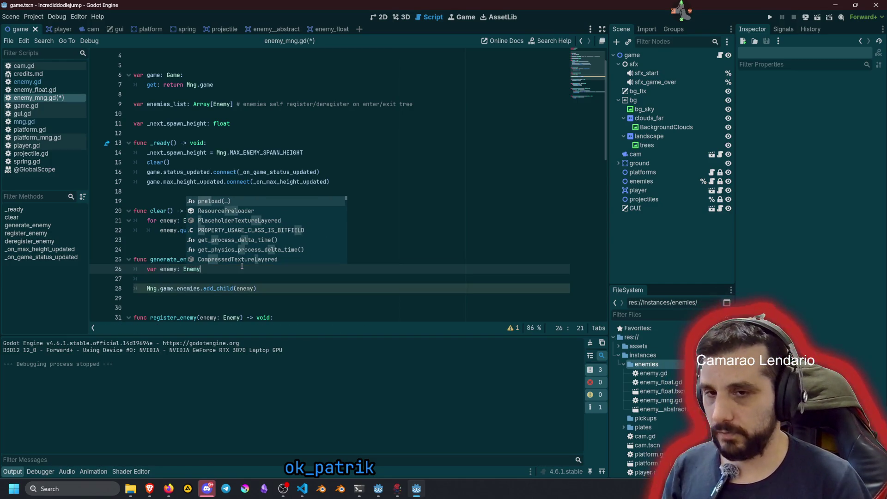
key("Return")
key("ctrl+z")
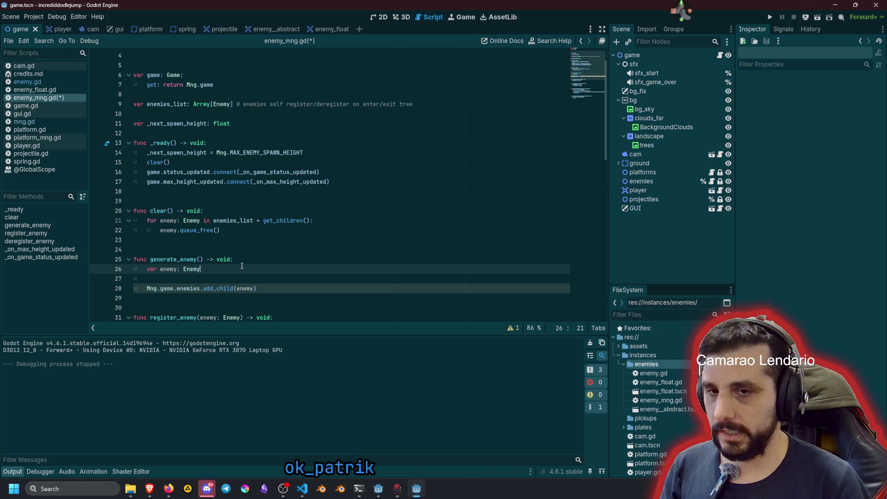
key("Return")
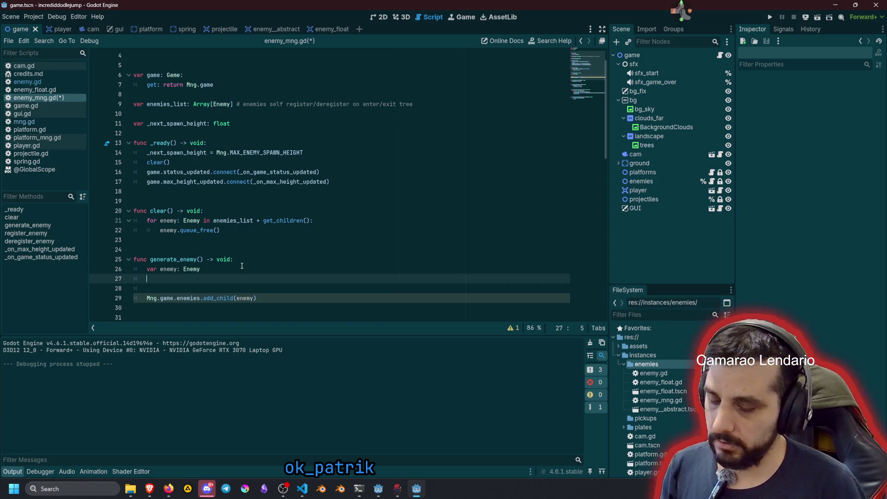
- Start an if condition comparing 'Mng.rng.randf()' with '<'
type("if ")
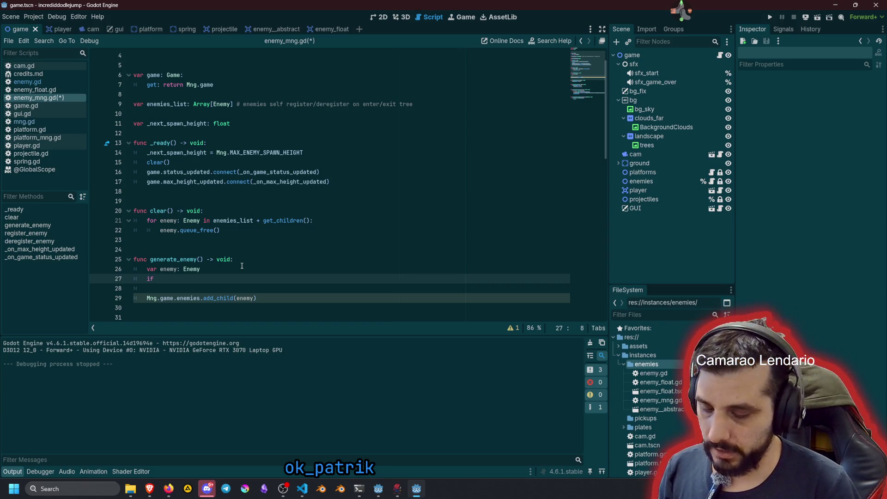
type("s")
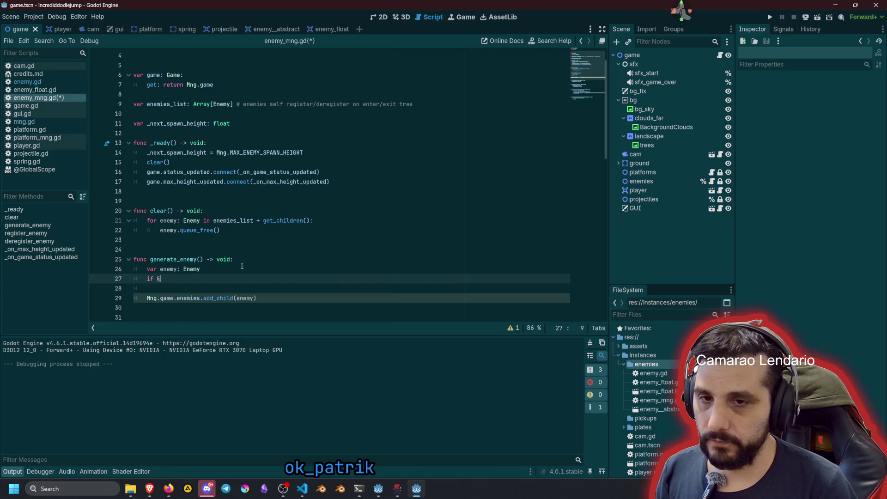
key("BackSpace")
type("Mng.rng.")
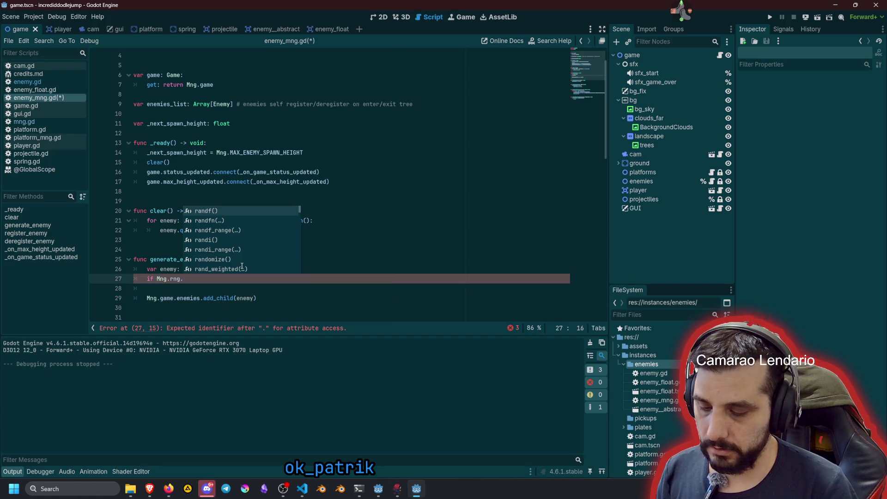
type("ra")
key("Return")
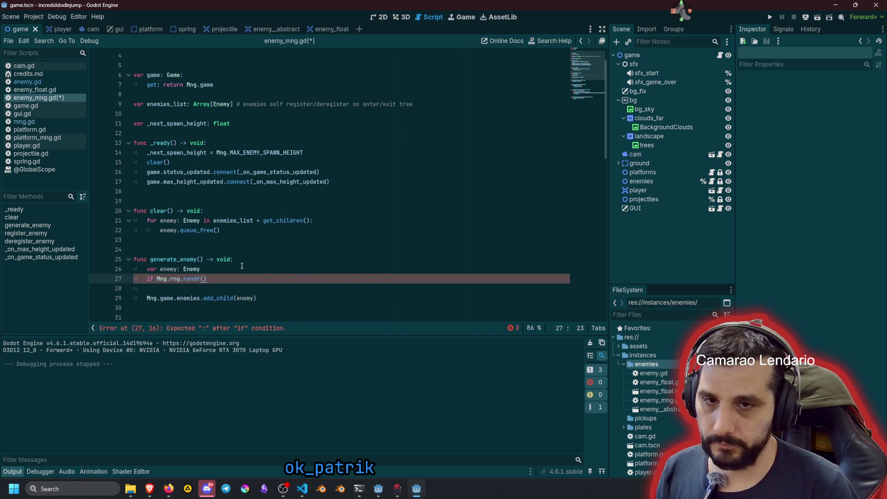
type("<")
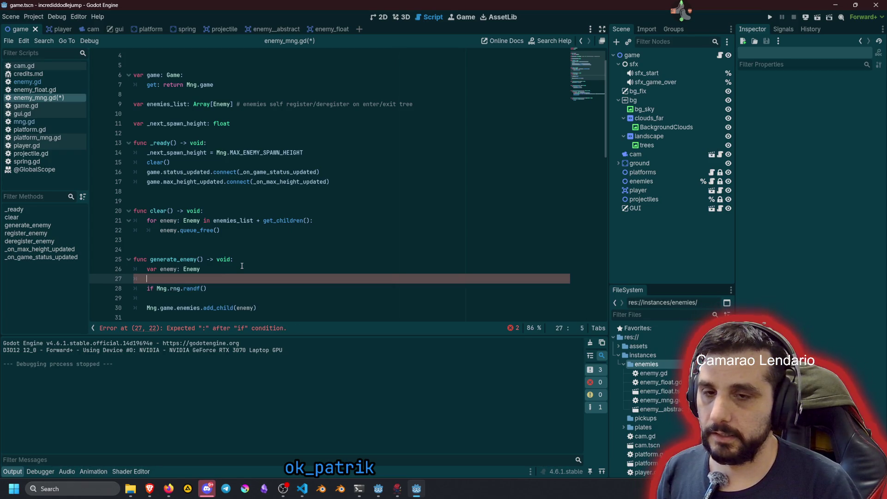
- Declare 'var rng_value: float' on a new line above the if condition
key("ctrl+shift+Return")
type("var rng_")
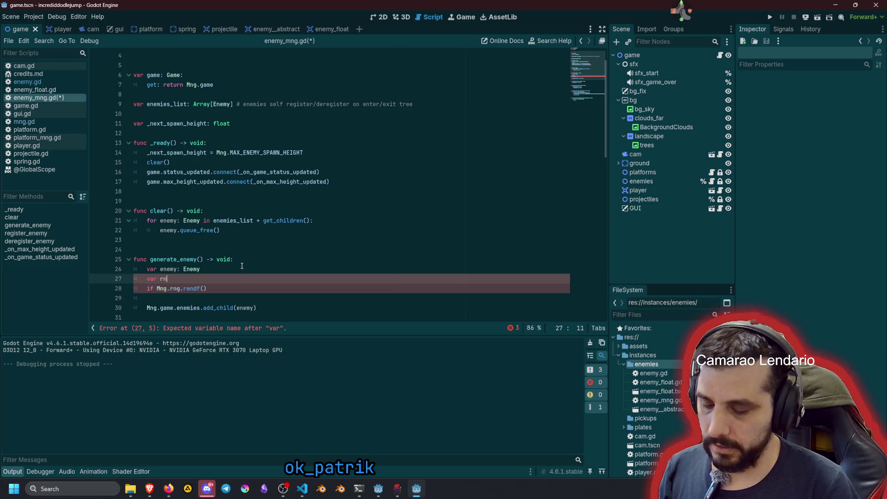
type("number")
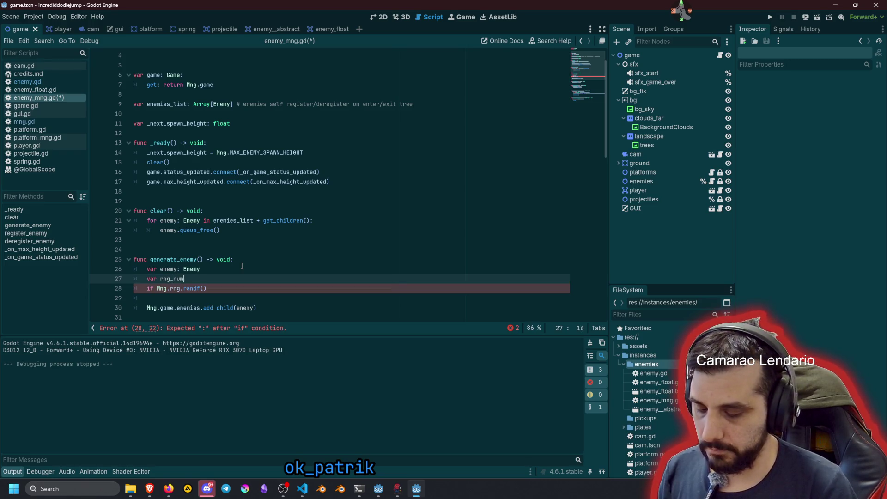
key("BackSpace")
key("BackSpace")
key("BackSpace")
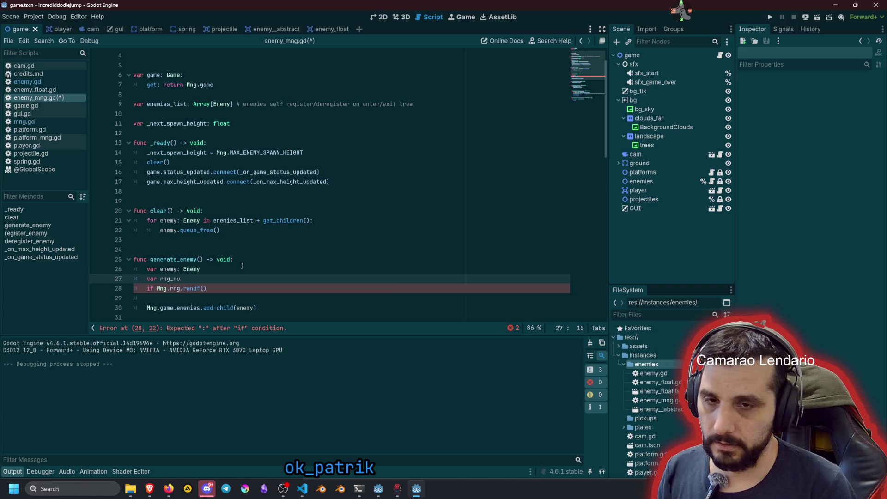
key("BackSpace")
key("BackSpace")
type("va")
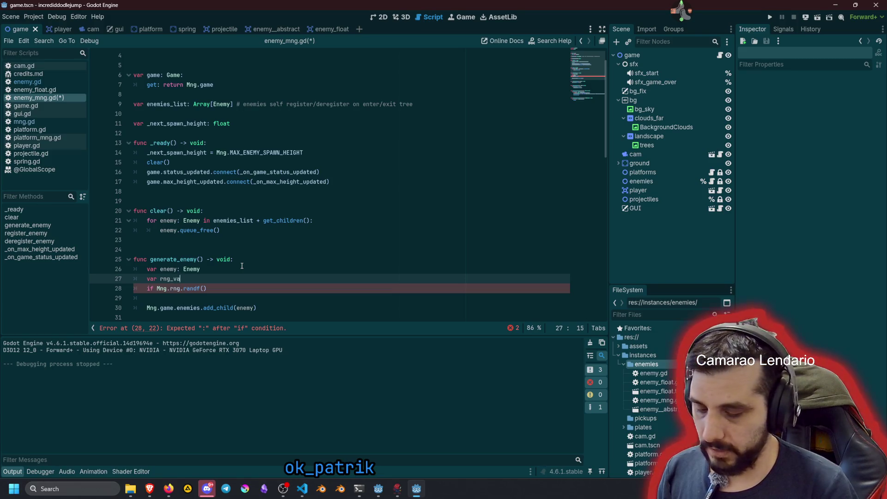
type("lue: float =")
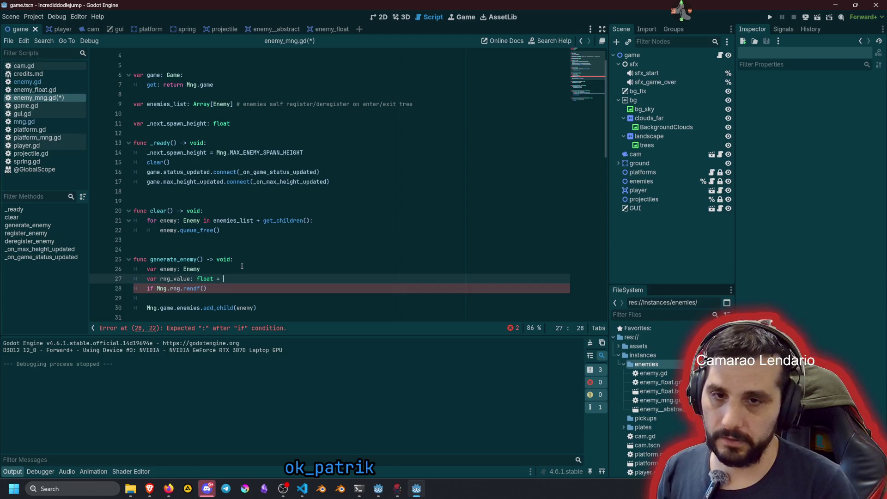
- Move 'Mng.rng.randf()' from the if line into rng_value's initial value
key("Down")
key("ctrl+shift+Left")
key("ctrl+shift+Left")
key("Left")
key("ctrl+Left")
key("ctrl+shift+Right")
key("ctrl+shift+Right")
key("ctrl+shift+Right")
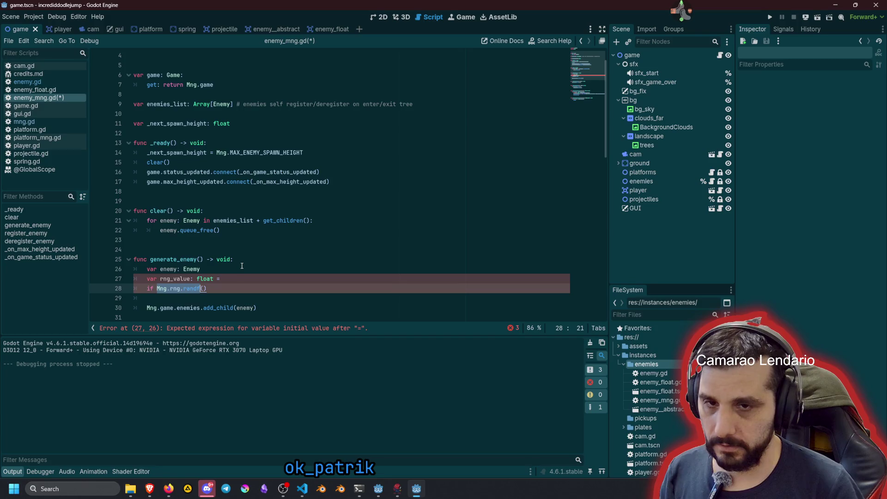
key("ctrl+x")
key("Up")
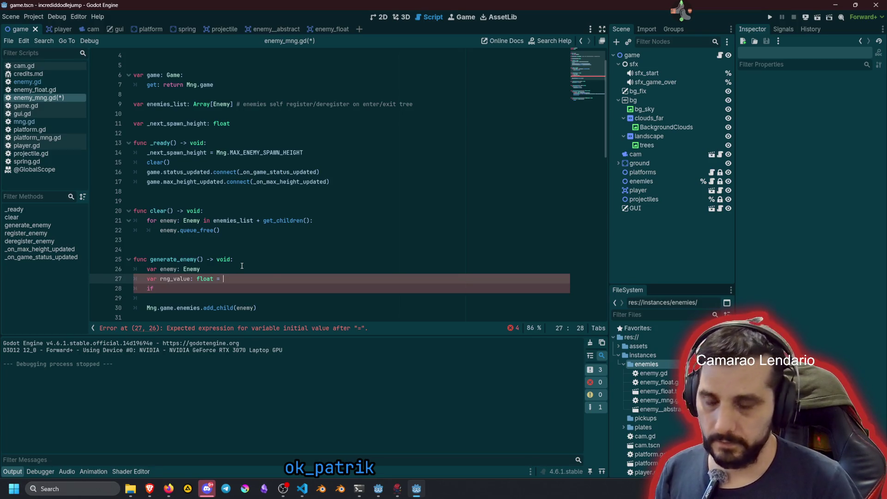
key("ctrl+v")
- Rewrite the condition as the unfinished 'if rng_value >'
key("Down")
type("rng")
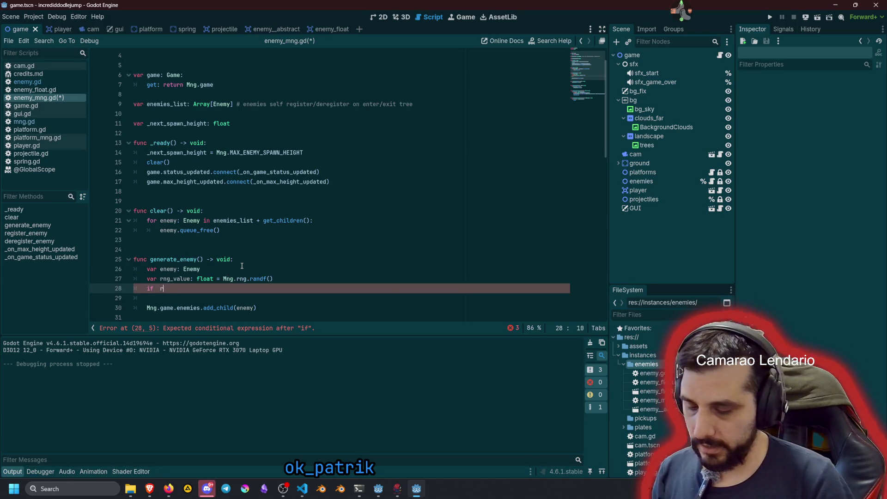
key("Return")
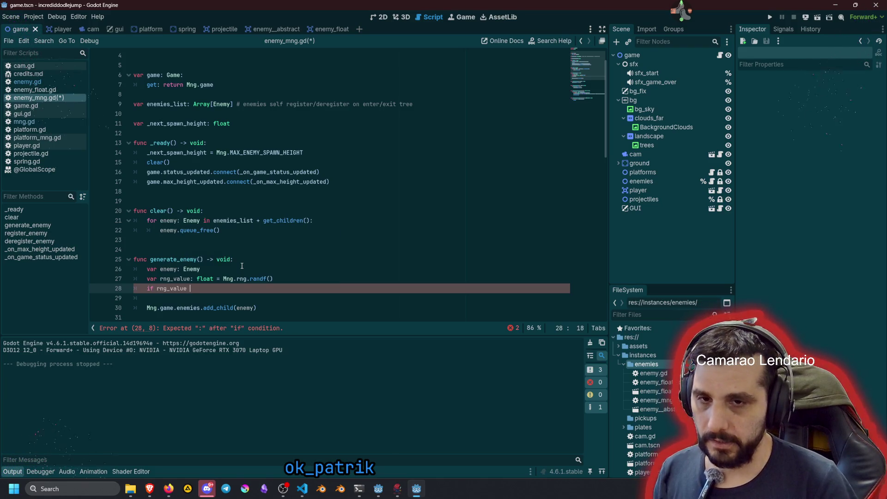
type("> 0.5:")
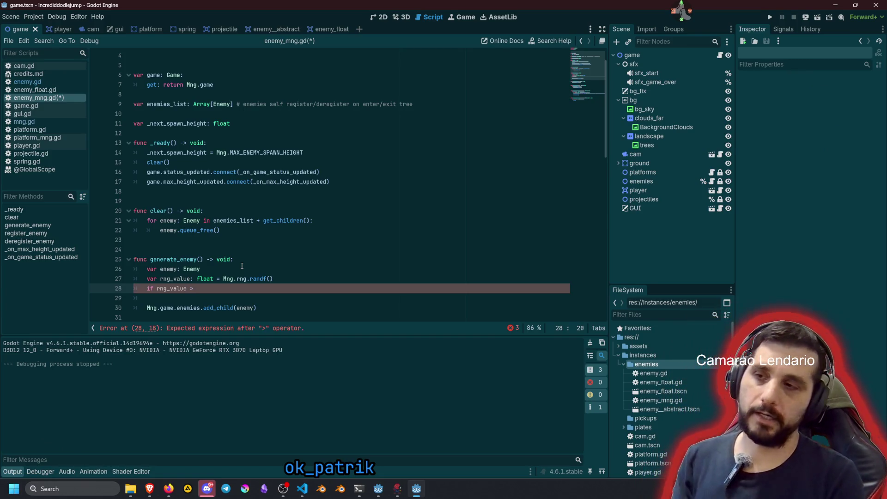
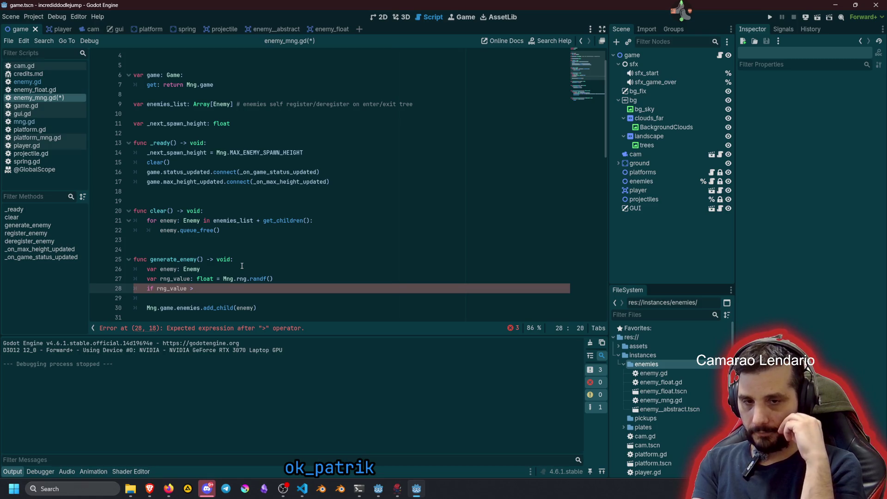
- Complete the condition as 'if rng_value > 0.5:' and begin 'enemy = preload(' on the indented line
type("0.9")
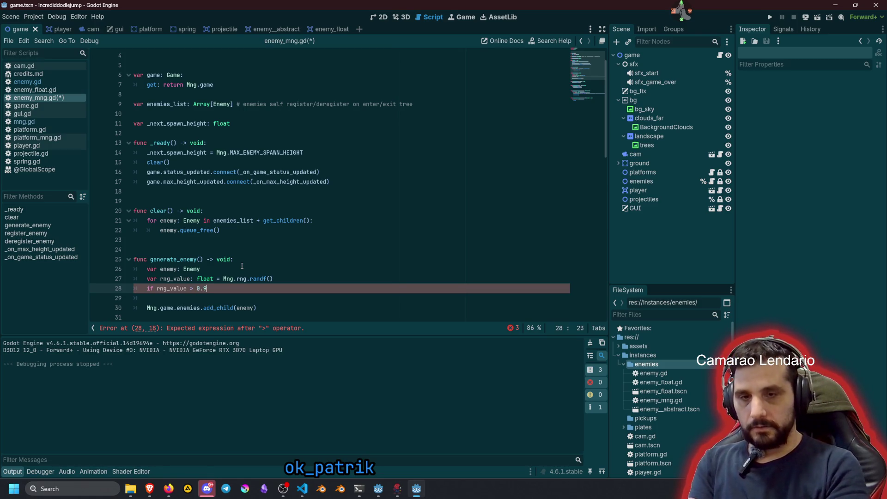
key("BackSpace")
type("5")
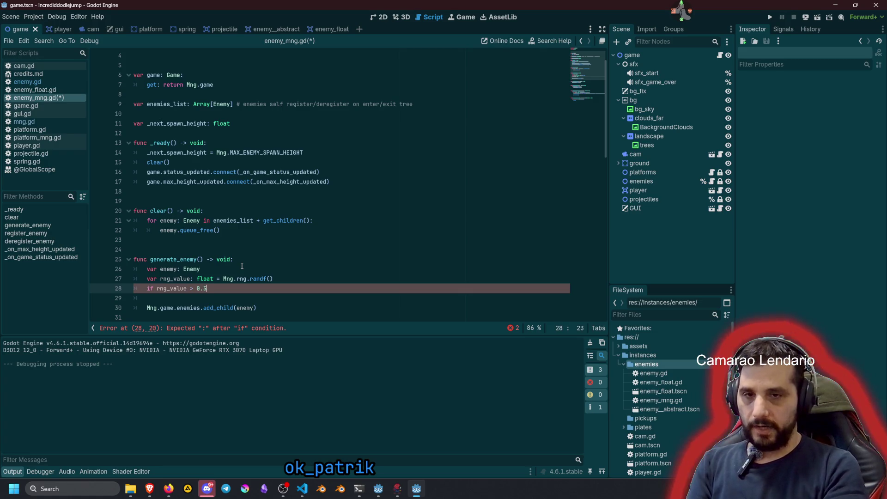
type(":")
key("Return")
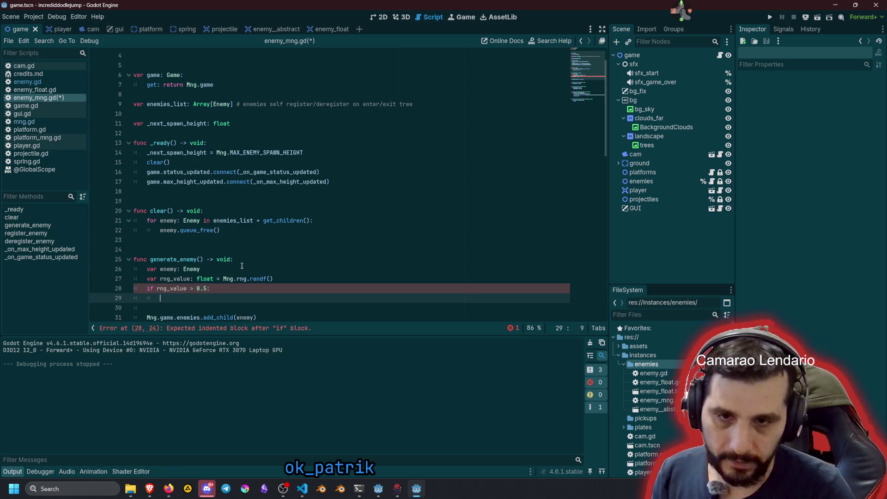
key("Up")
key("Up")
key("Up")
key("ctrl+shift+Right")
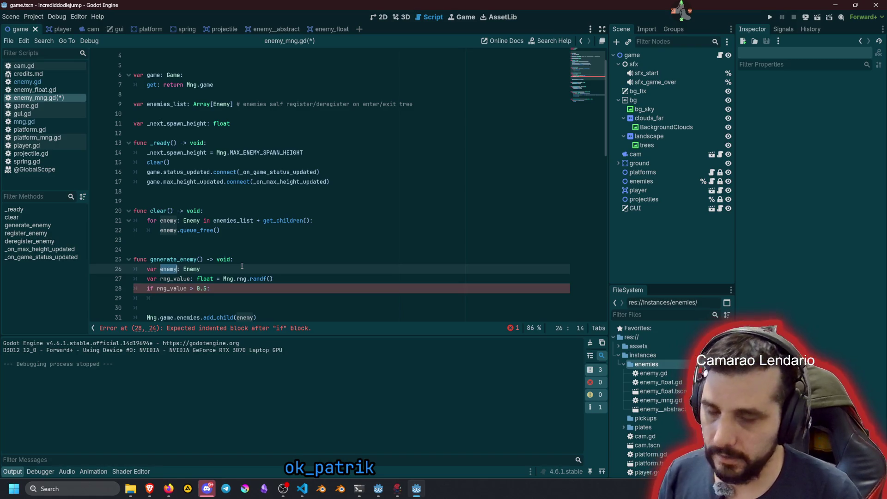
key("Down")
key("Down")
key("Down")
type("enemy = ")
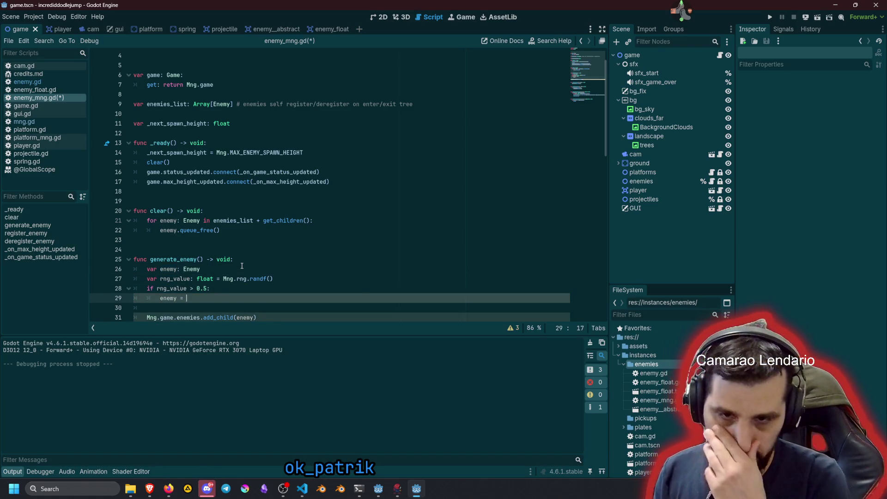
type("preload(")
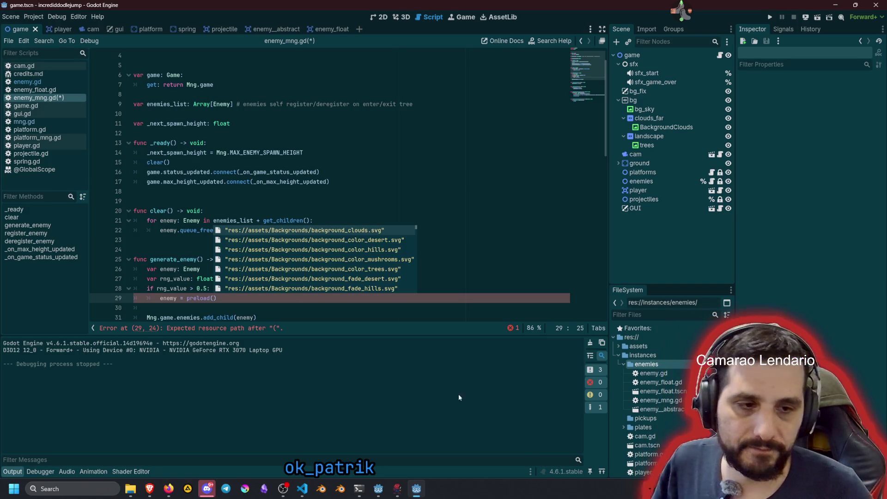
- Preload enemy_float.tscn by its copied UID, add .instantiate(), and start an enemy.type line
right_click(655, 391)
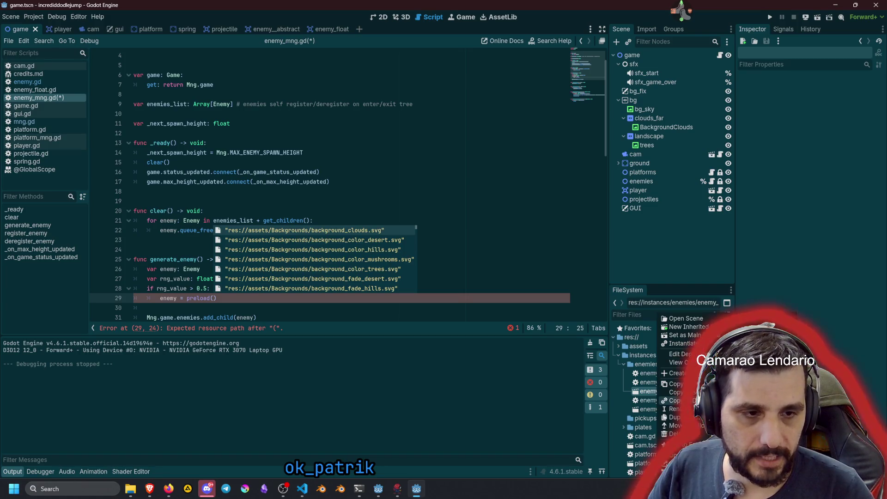
key("Escape")
type("uid://dcp5wrcuq1b1c")
key("Left")
key("shift+ctrl+Left")
key("shift+ctrl+Left")
key("shift+ctrl+Left")
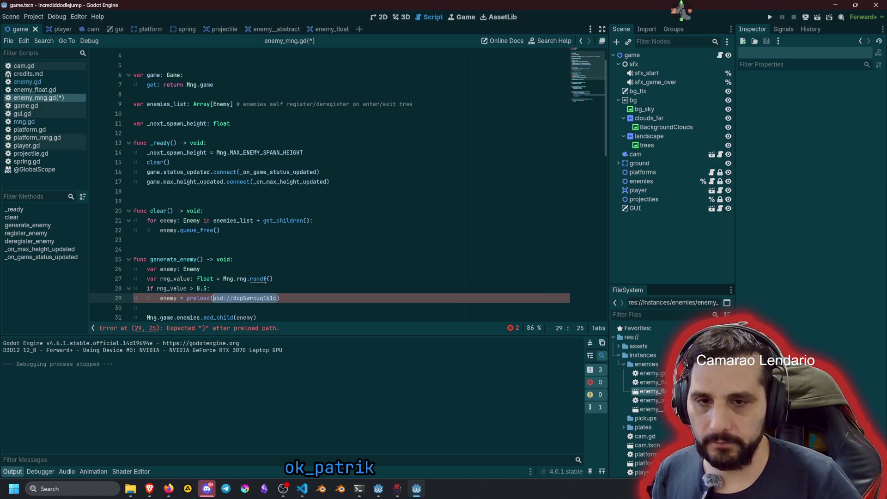
type("\").")
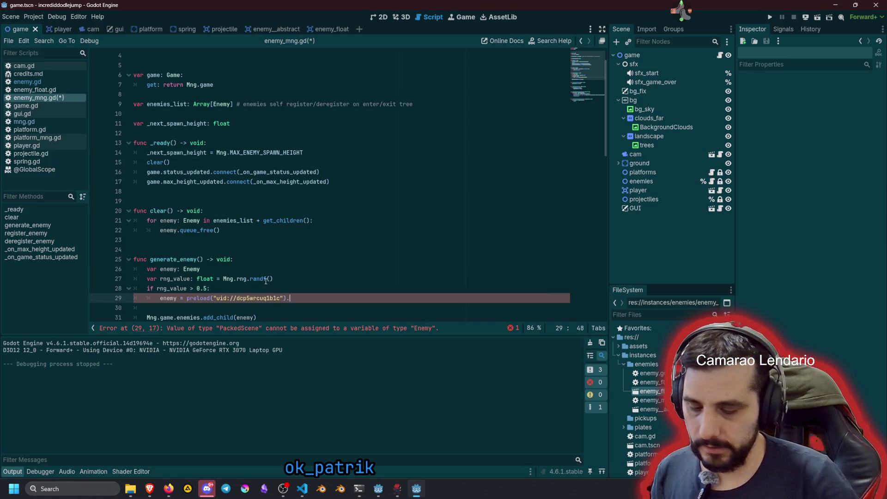
type("inst")
key("Return")
key("Return")
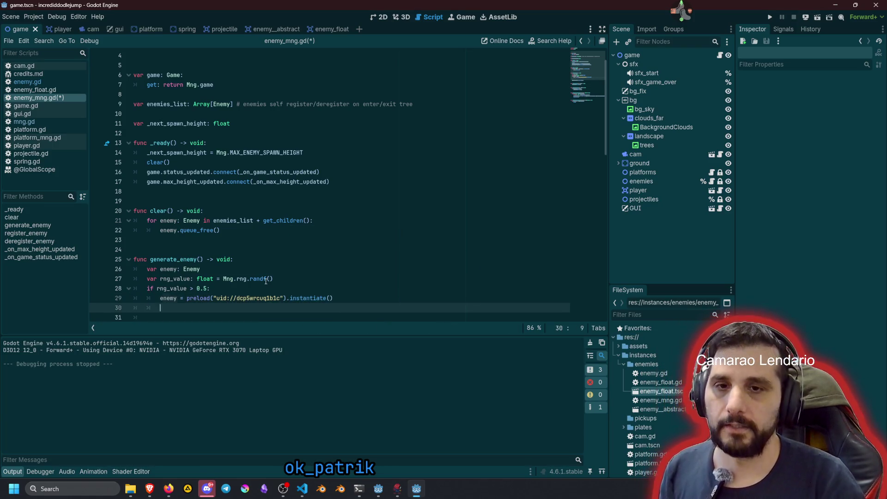
type("ene")
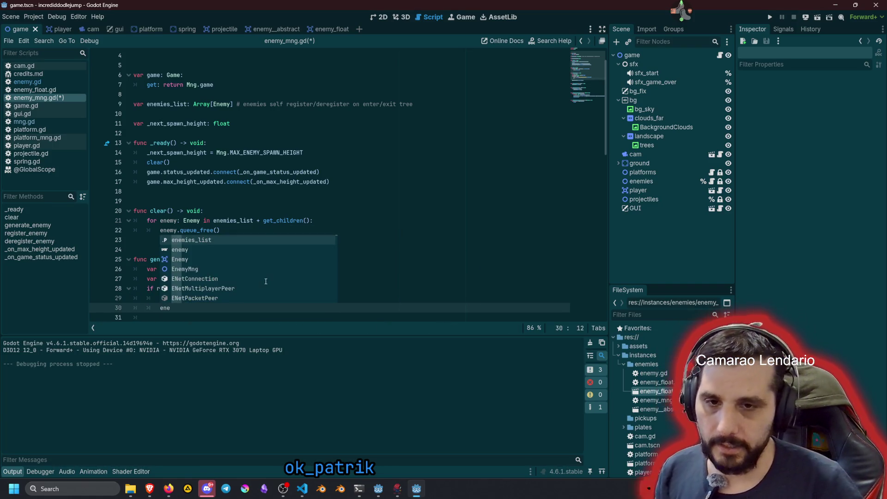
type("my.")
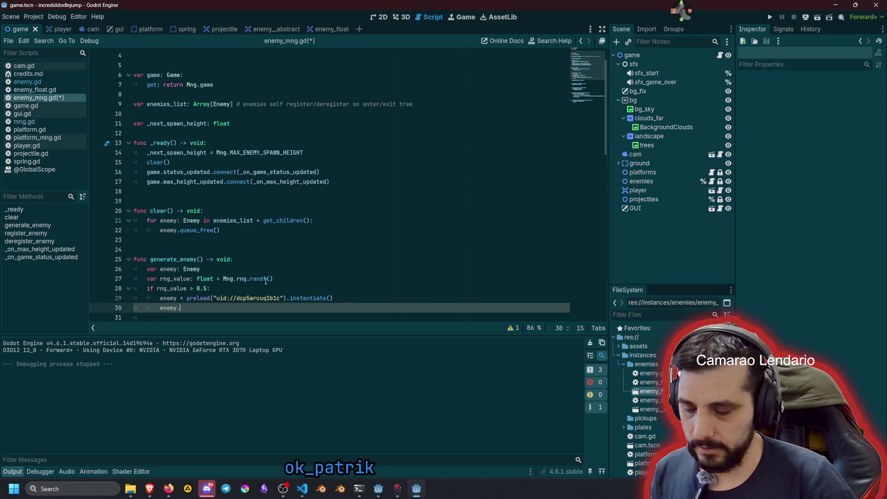
type("ty")
key("Return")
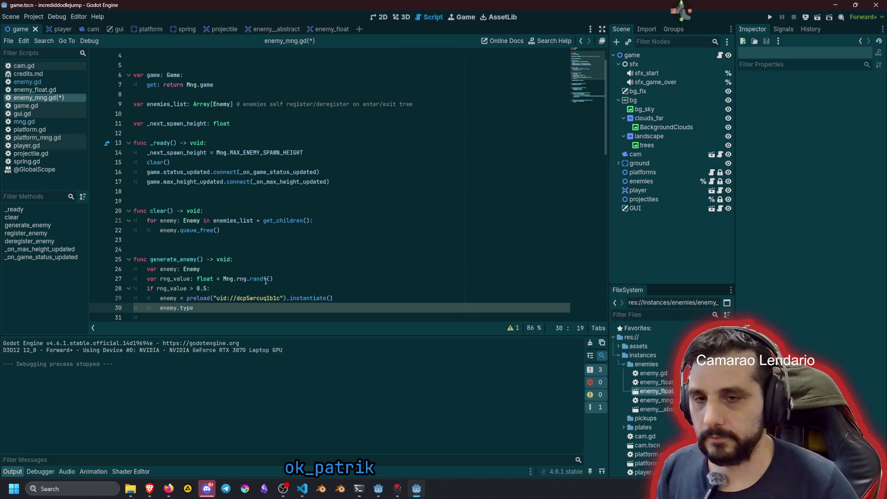
- Move the preload(...).instantiate() call into the var enemy declaration and delete the leftover line
scroll(265, 281, "down", 2)
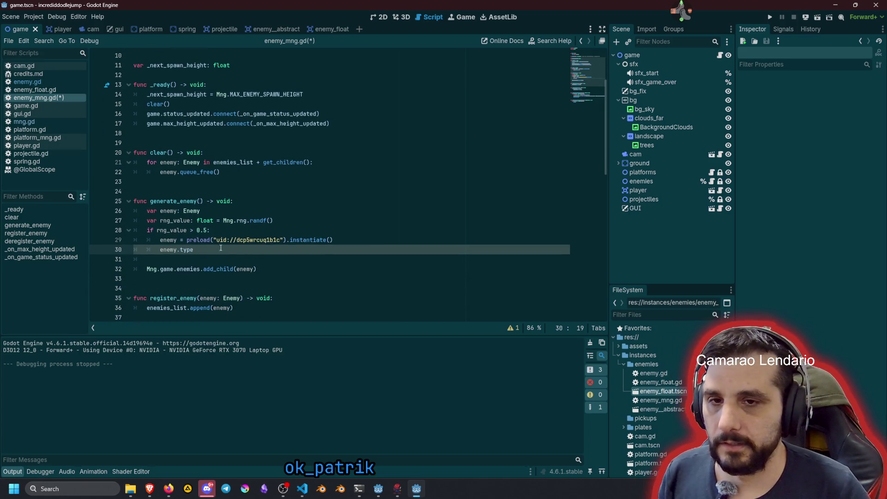
left_click(187, 240)
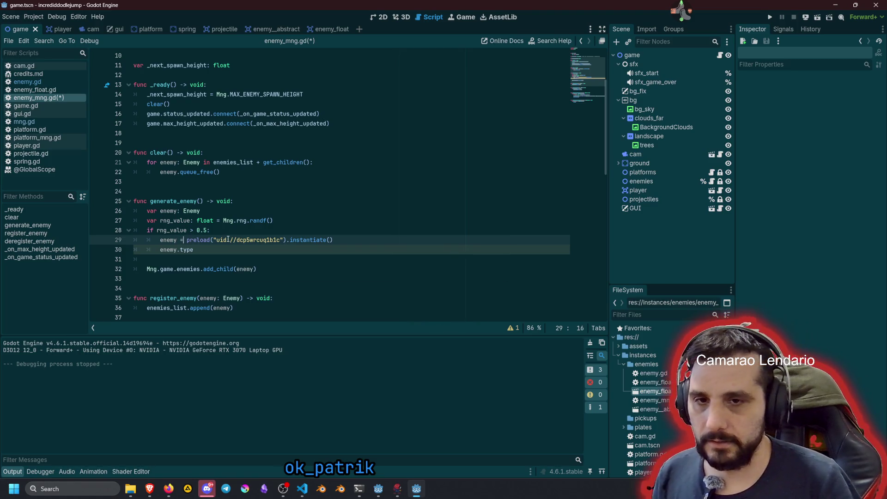
key("shift+End")
key("ctrl+x")
key("Up")
key("Up")
key("Up")
key("Down")
type("=")
key("ctrl+v")
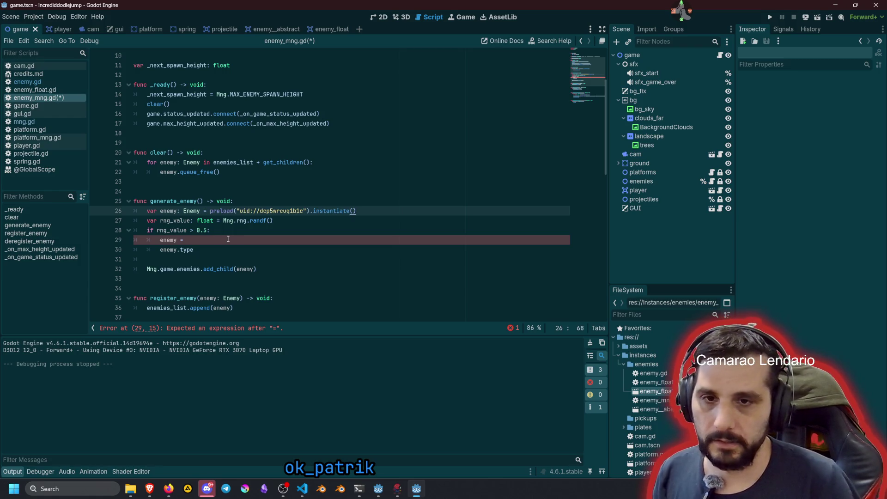
left_click(227, 239)
key("BackSpace")
key("BackSpace")
key("BackSpace")
key("Delete")
- Set enemy.type = Enemy.Type.FLY inside the if branch
key("End")
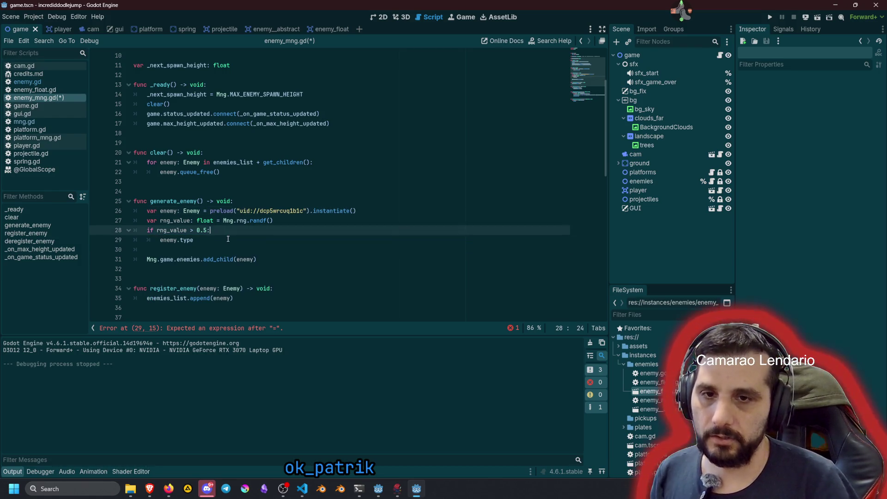
type(" = Enm")
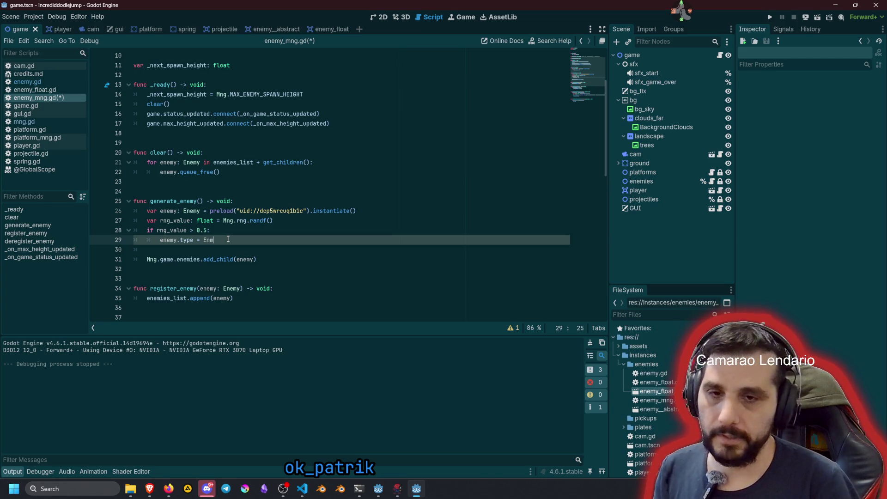
key("Down")
key("Return")
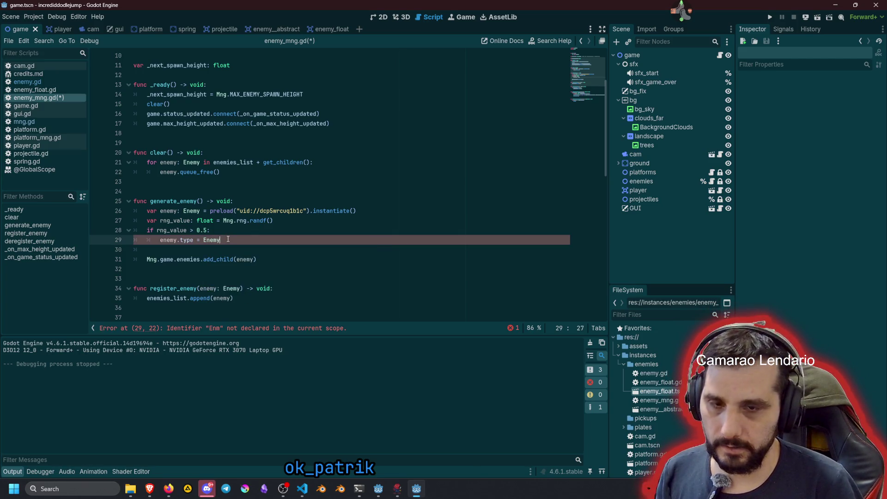
type(".T")
key("Return")
type(".F")
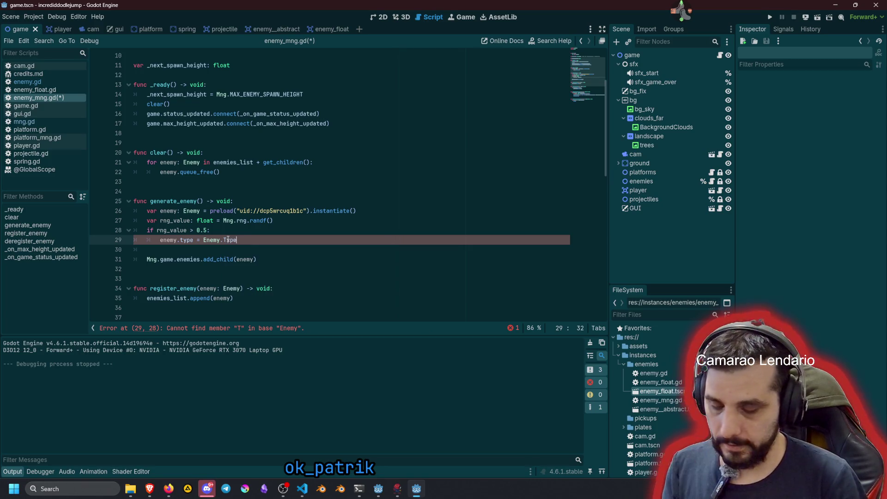
type("LY")
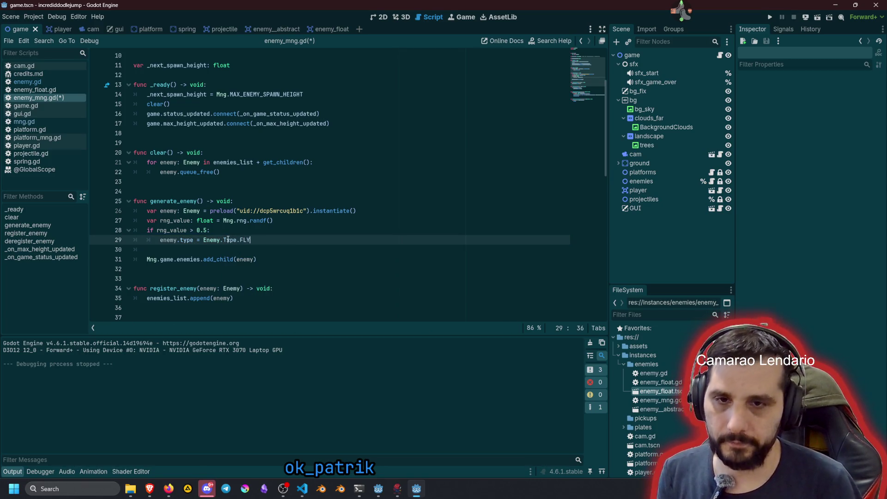
key("Return")
- Add an else: branch that sets enemy.type = Enemy.Type.SPIKES
key("BackSpace")
type("else:")
key("Return")
key("Up")
key("Up")
key("shift+End")
key("ctrl+c")
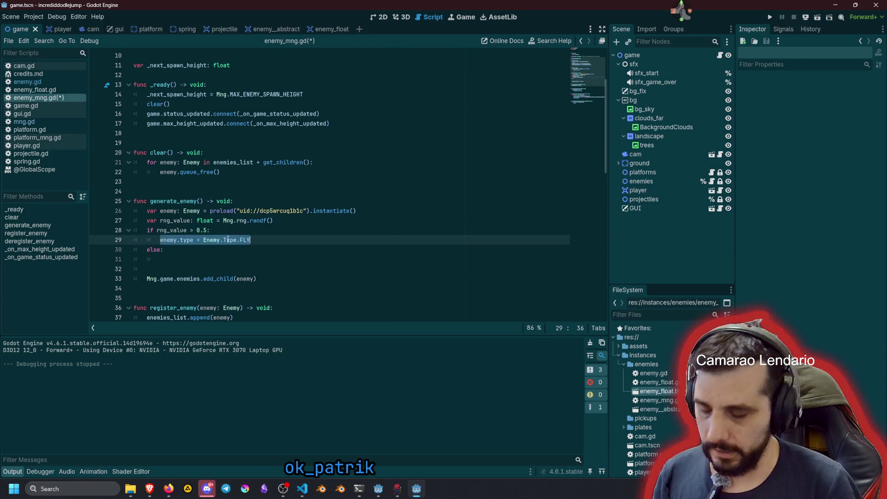
key("Down")
key("Down")
key("ctrl+v")
key("ctrl+shift+Left")
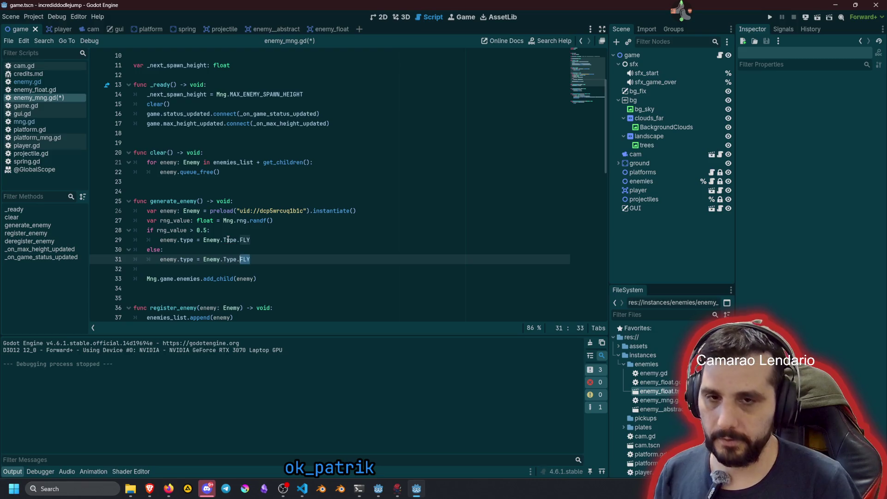
type("Sp")
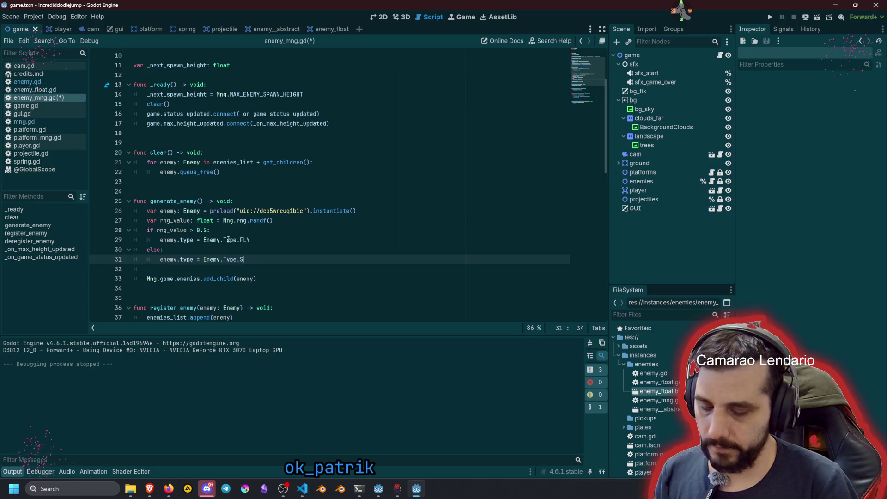
key("Return")
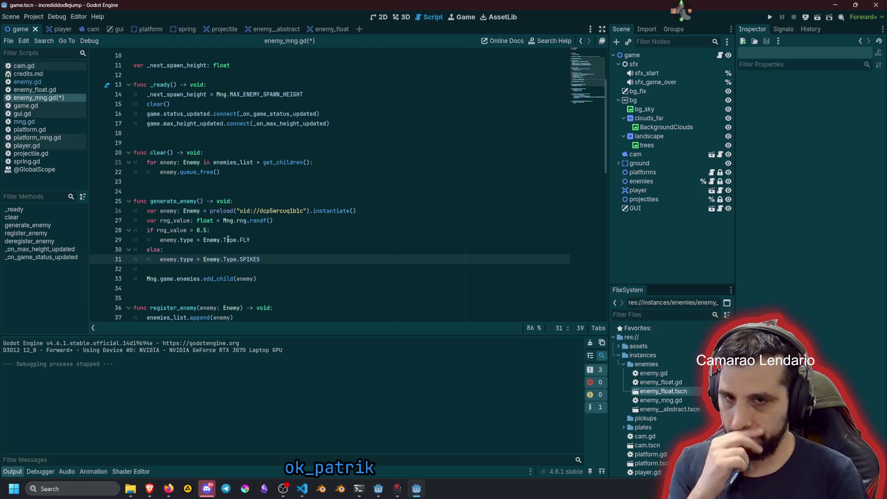
key("Up")
key("Up")
key("Up")
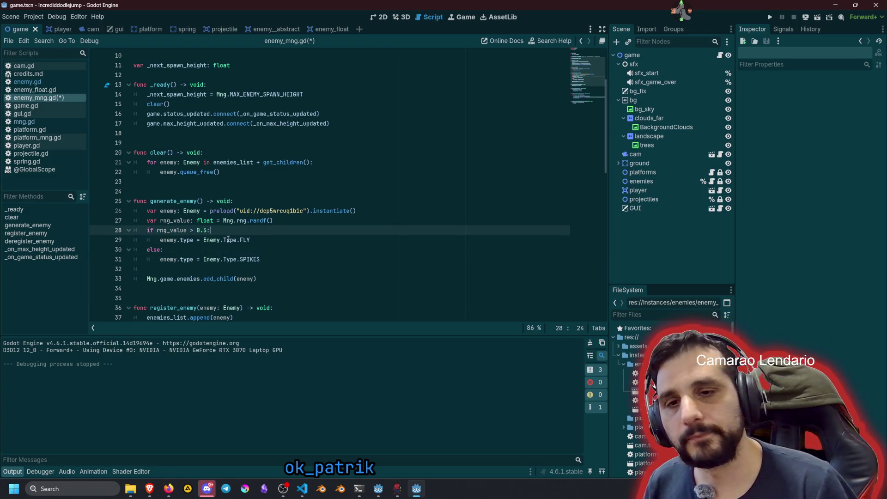
key("Left")
key("Left")
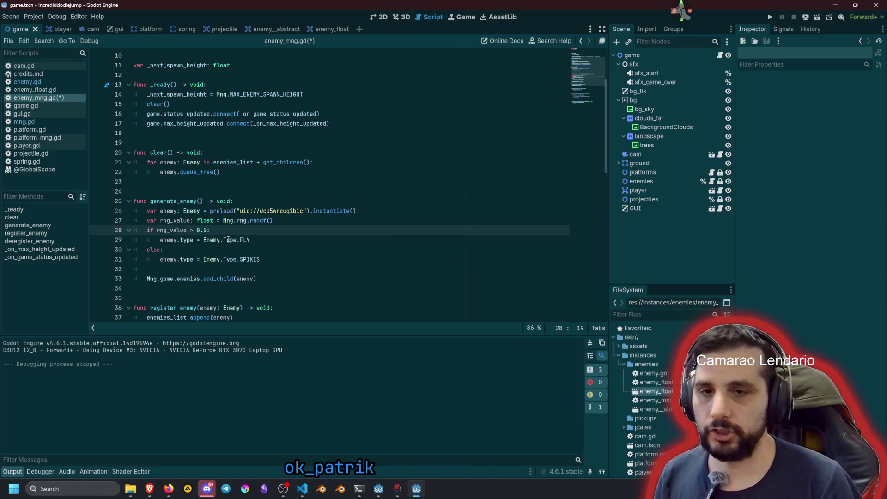
- Swap the FLY and SPIKES assignments so SPIKES is in the if branch
key("Down")
key("Down")
key("Down")
key("alt+Up")
key("alt+Up")
key("Down")
key("alt+Down")
key("Up")
key("Up")
key("Up")
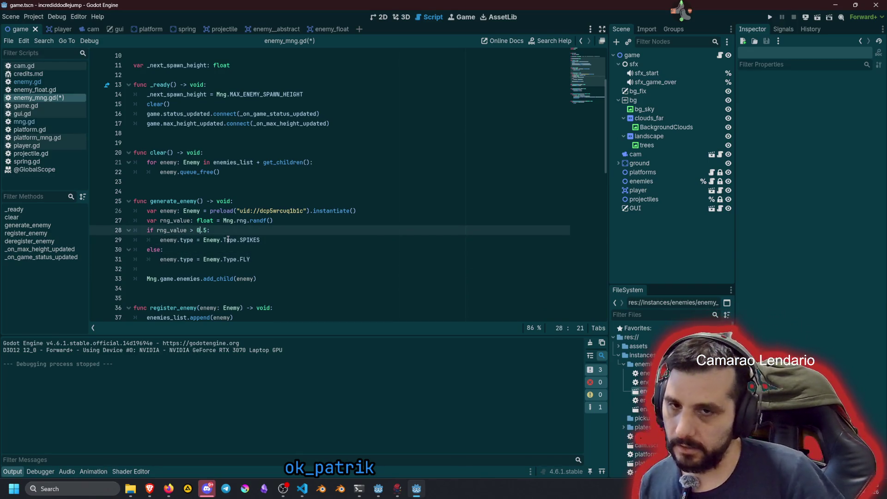
- Change the rng_value threshold from 0.5 to 0.7
key("Right")
key("Right")
key("Right")
key("shift+Right")
type("6")
key("Down")
key("Up")
key("Left")
key("shift+Left")
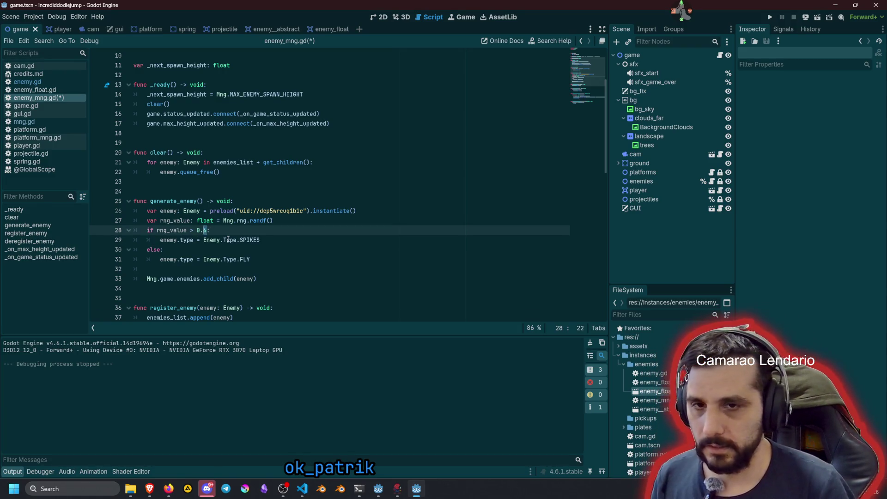
type("5")
key("BackSpace")
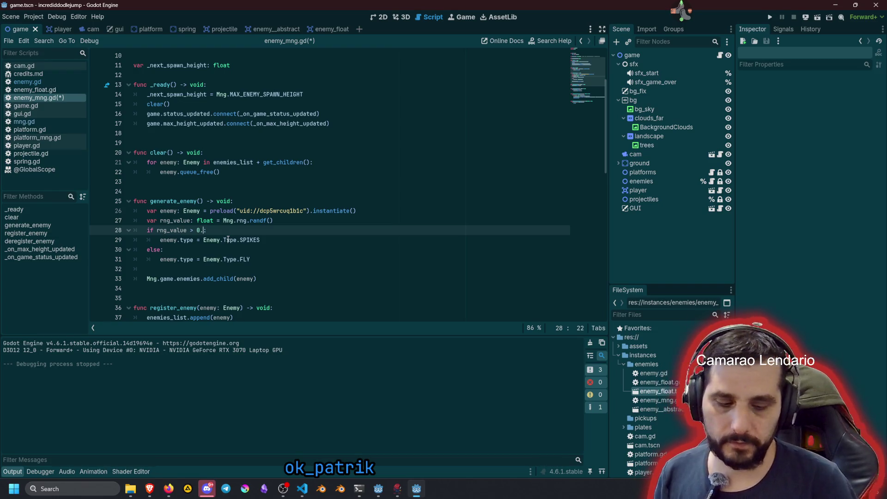
type("7")
- Save the script and run the game with F5
key("Down")
key("Down")
key("Down")
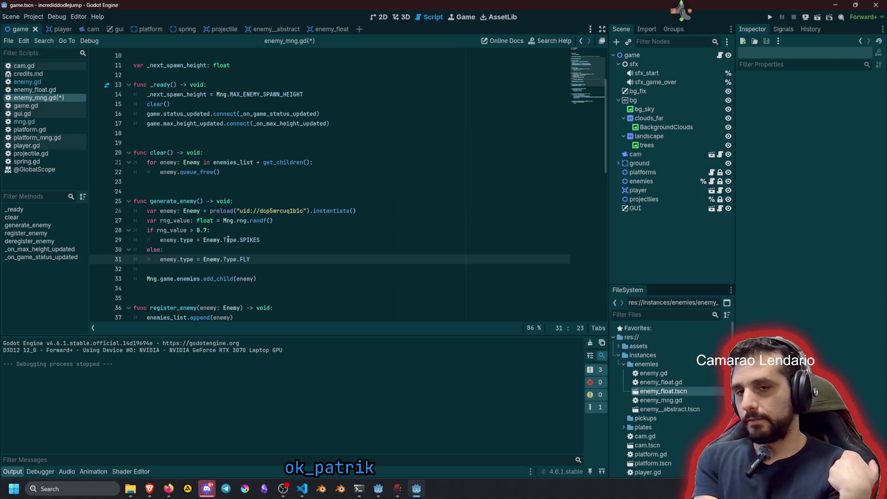
left_click(228, 240)
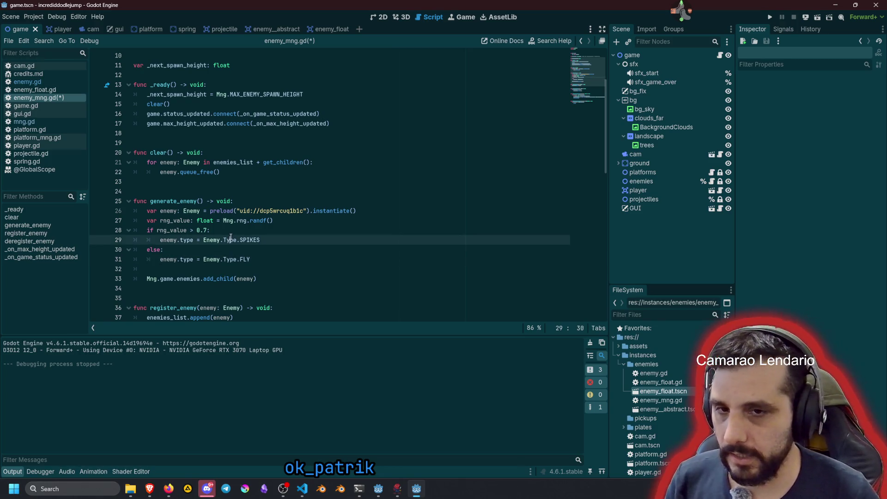
key("F5")
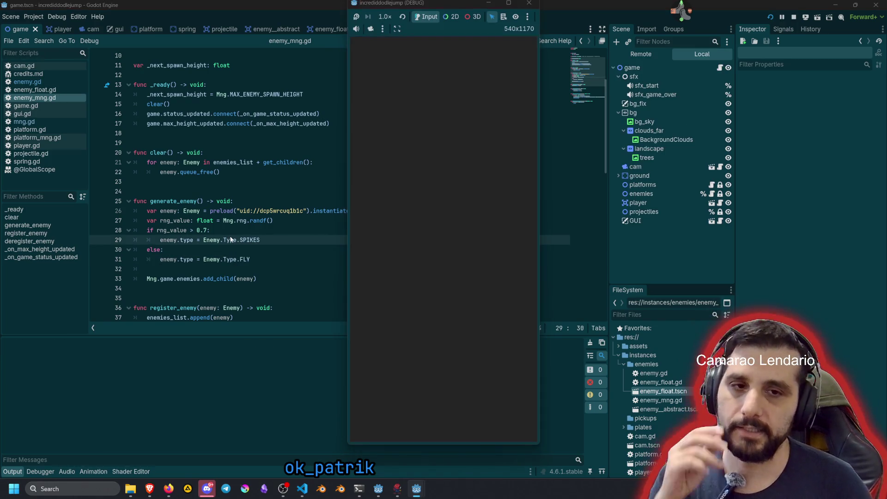
- Play the test game briefly, stop it, and add a blank line before add_child(enemy)
left_click(447, 301)
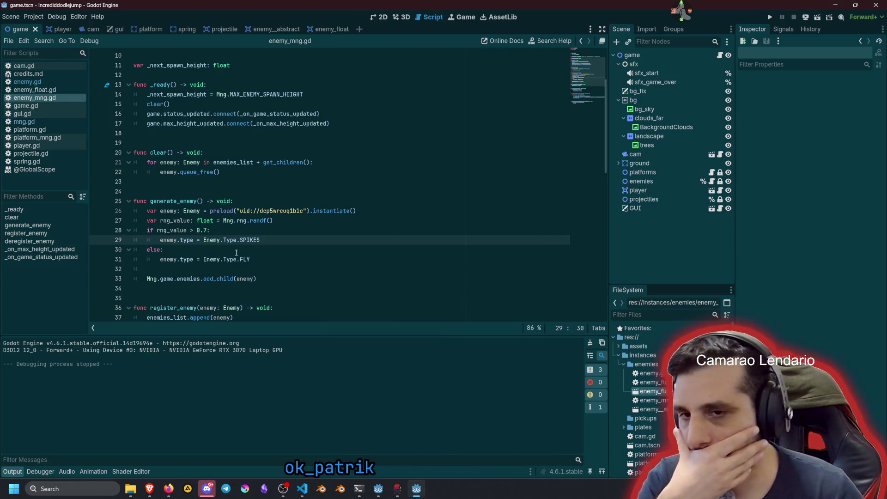
left_click(167, 260)
double_click(168, 260)
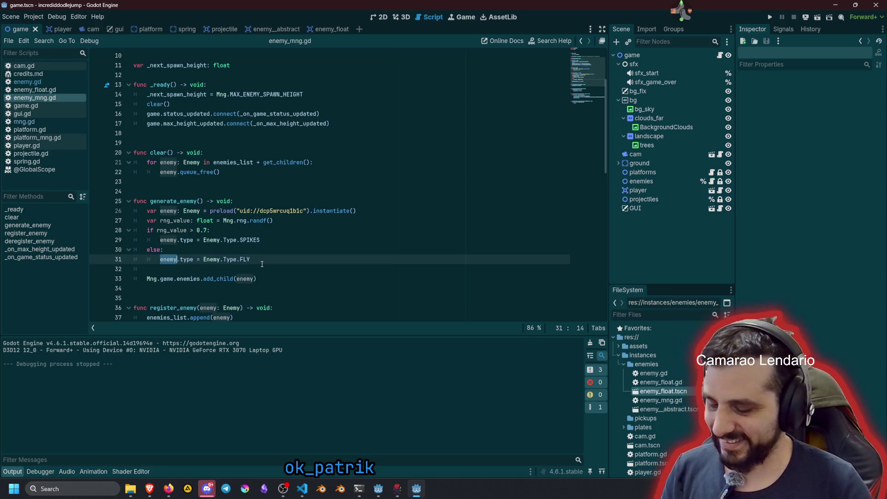
left_click(262, 264)
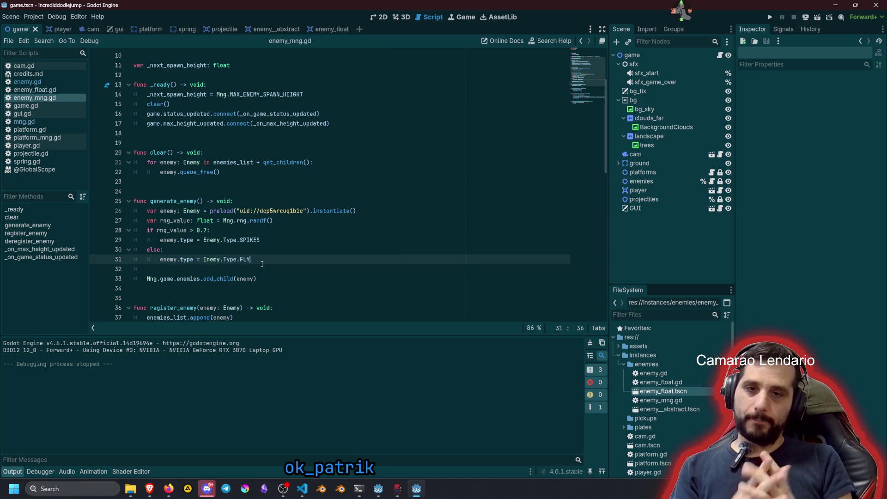
key("Down")
key("Down")
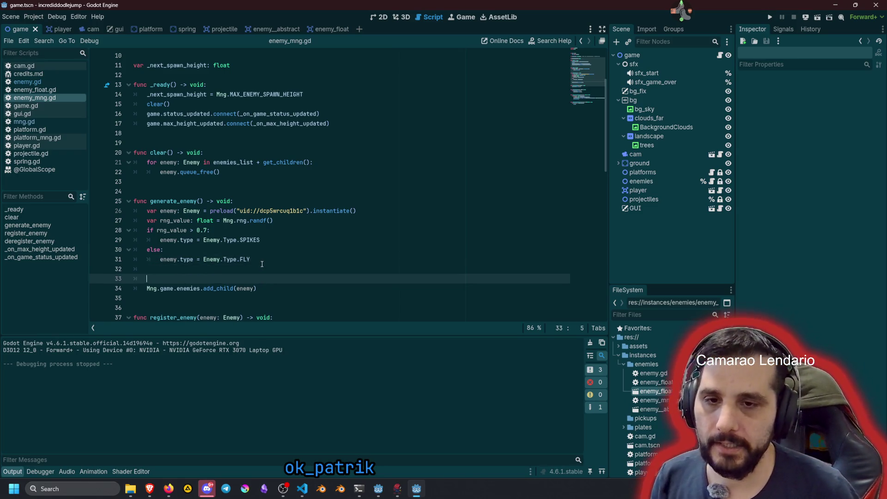
- Set enemy.position.x to Mng.rng.randf_range(-Mng.viewport_half_size.x, Mng.viewport_half_size.x) * 0.8
key("Up")
key("Return")
type("ene")
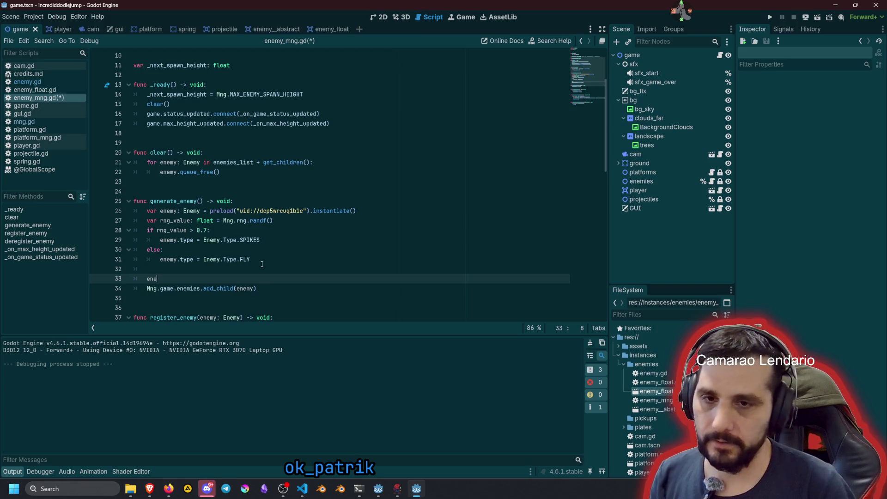
type("my.po")
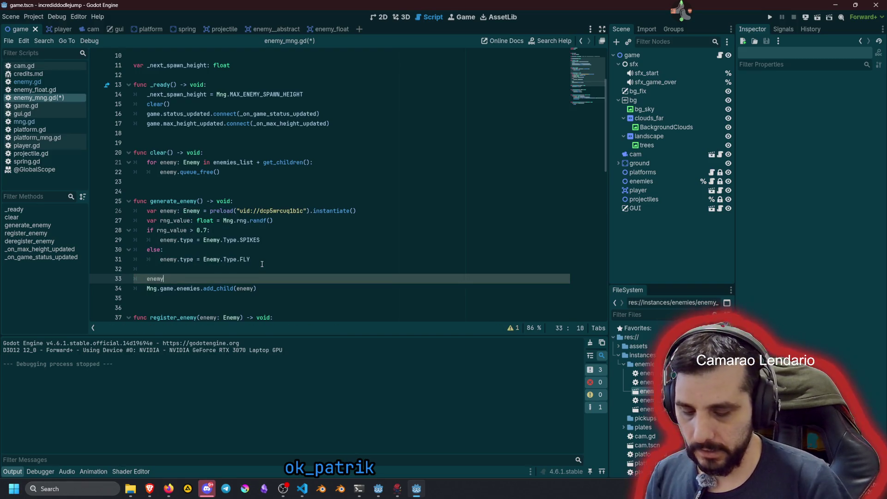
key("Return")
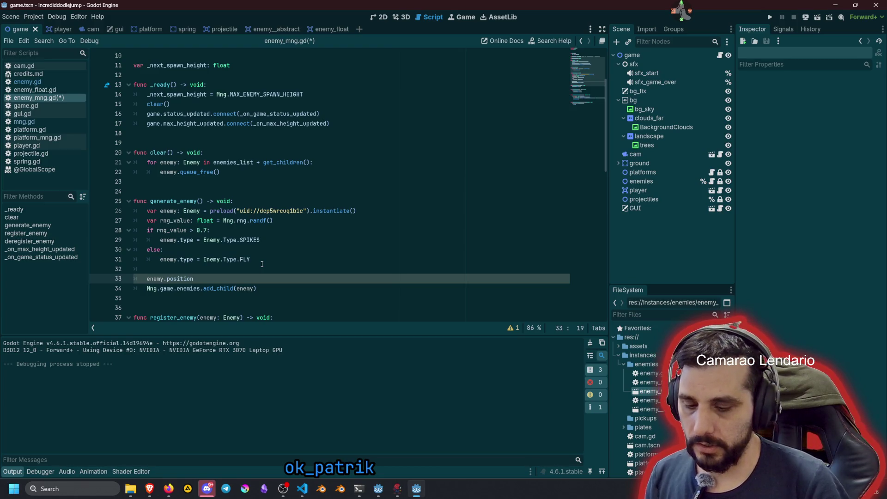
key("BackSpace")
key("BackSpace")
key("BackSpace")
type(".x = ")
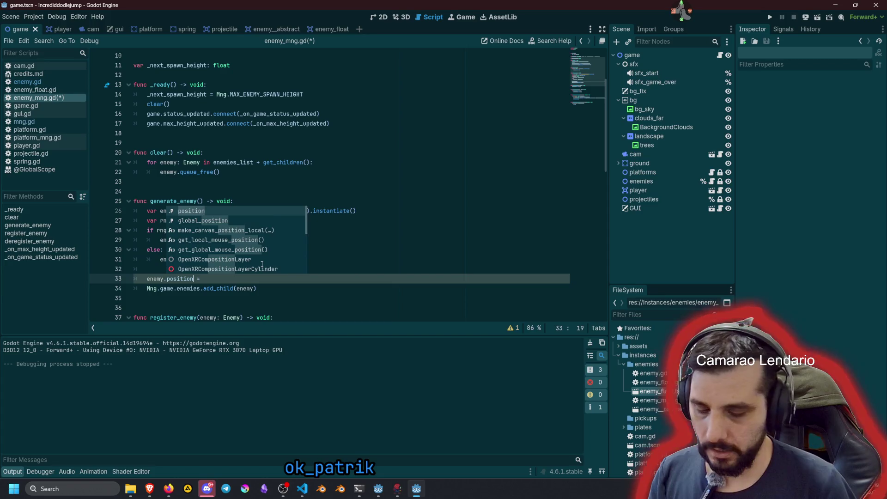
type("Mng.rng")
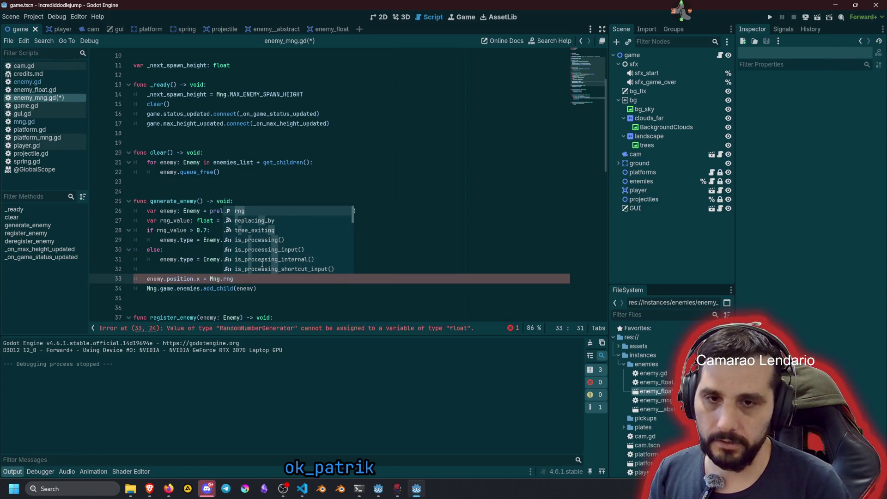
type(".")
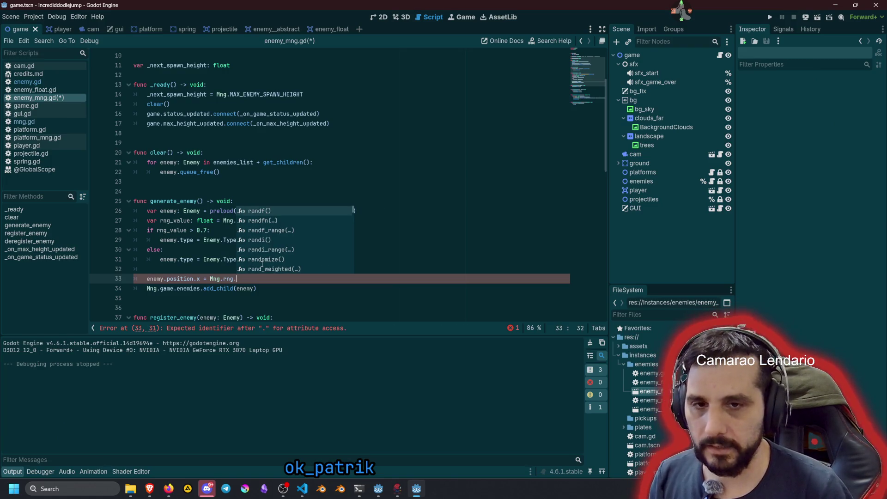
key("Down")
key("Down")
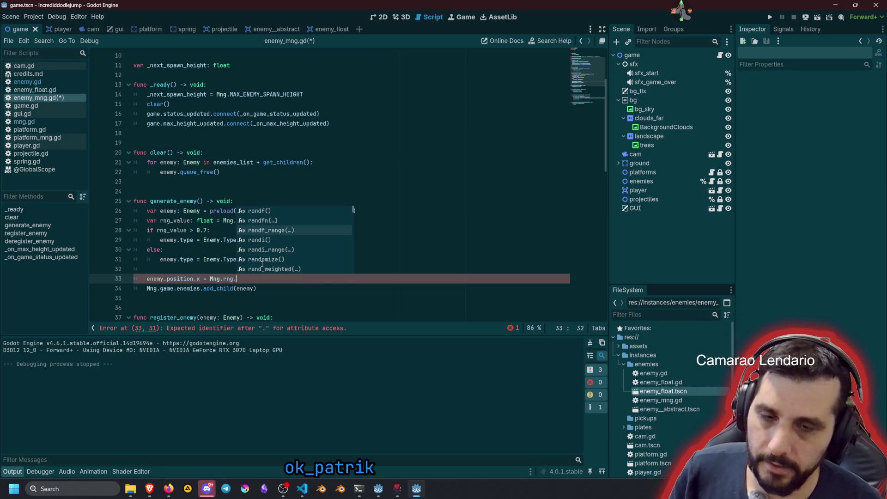
key("Return")
type("-Mng.viewport_half_size.x)")
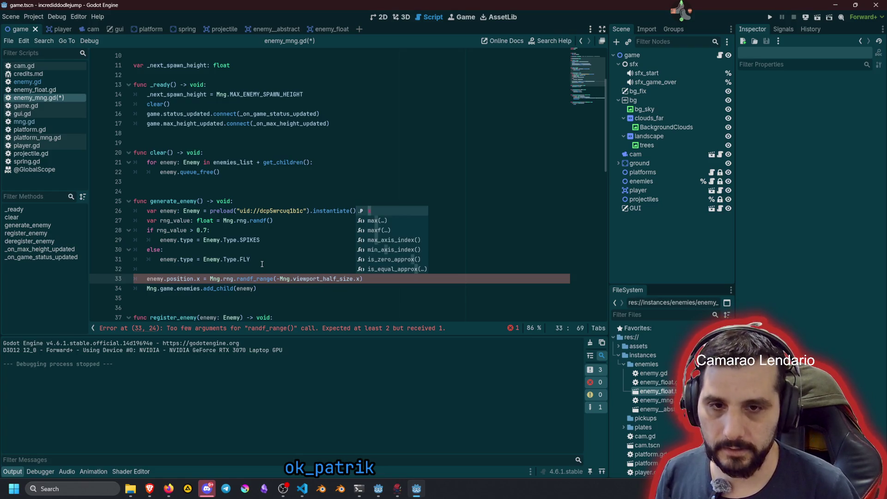
key("ctrl+shift+Left")
key("ctrl+shift+Left")
key("ctrl+shift+Left")
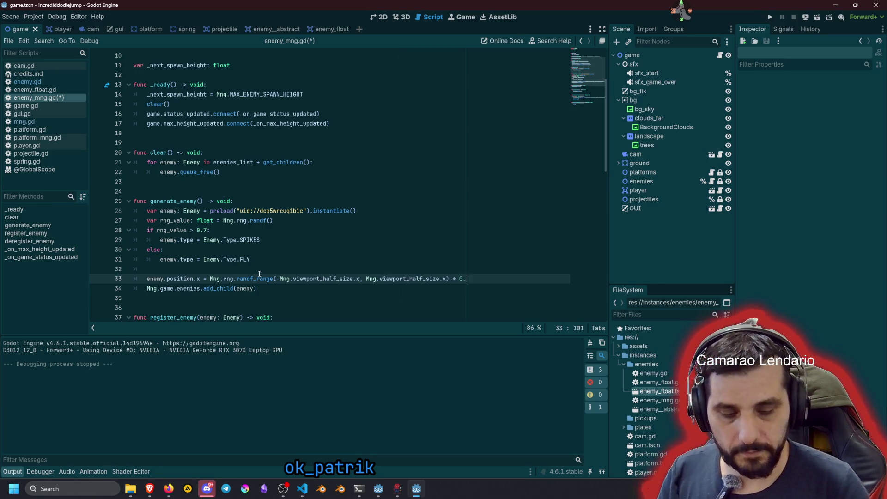
- Set enemy.position.y to -Mng.cam.top_height - 256.0, then save and run the game
key("Return")
key("Up")
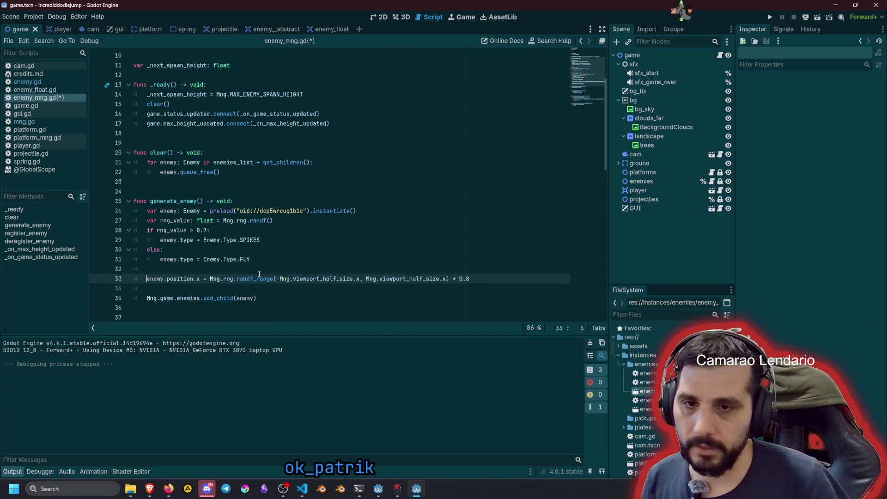
key("Down")
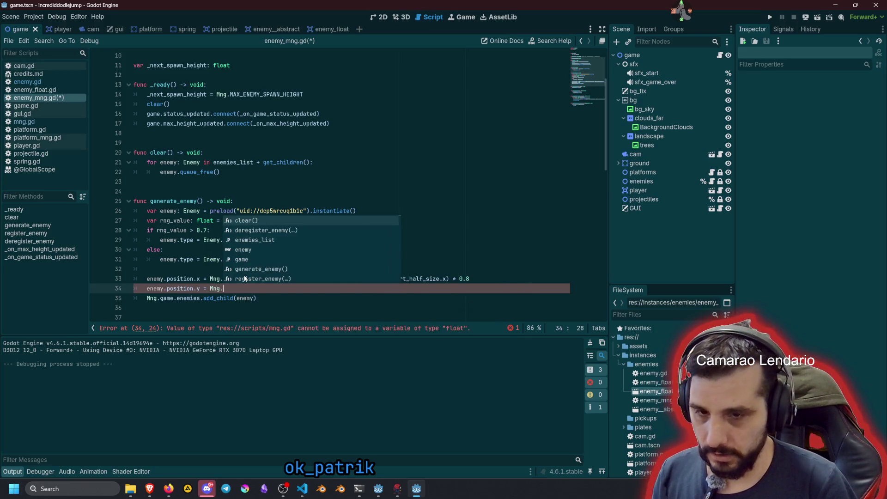
type("cam.to")
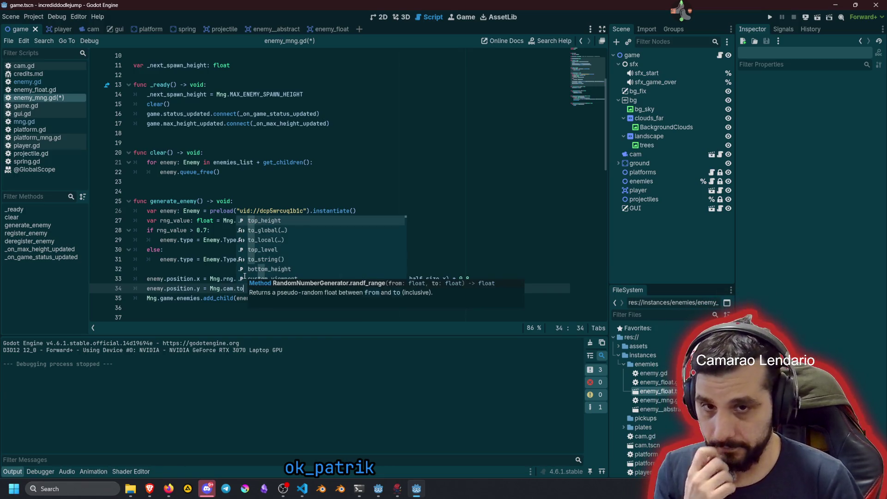
key("Return")
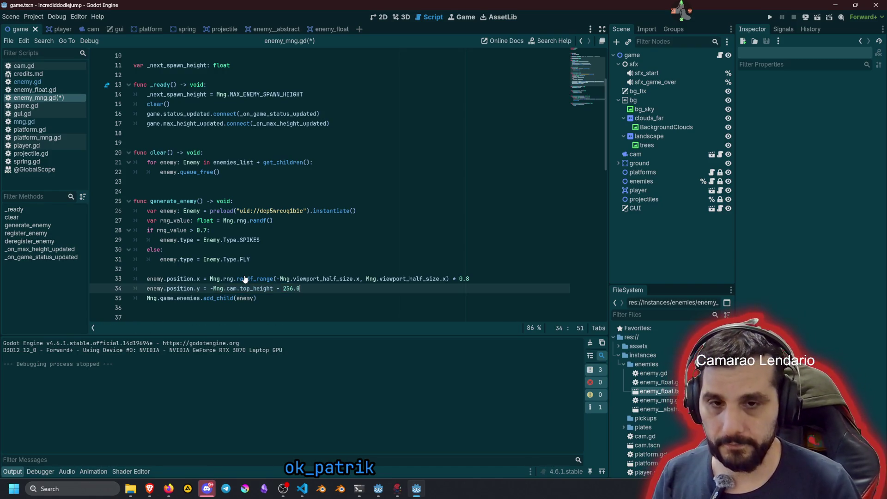
left_click(245, 279)
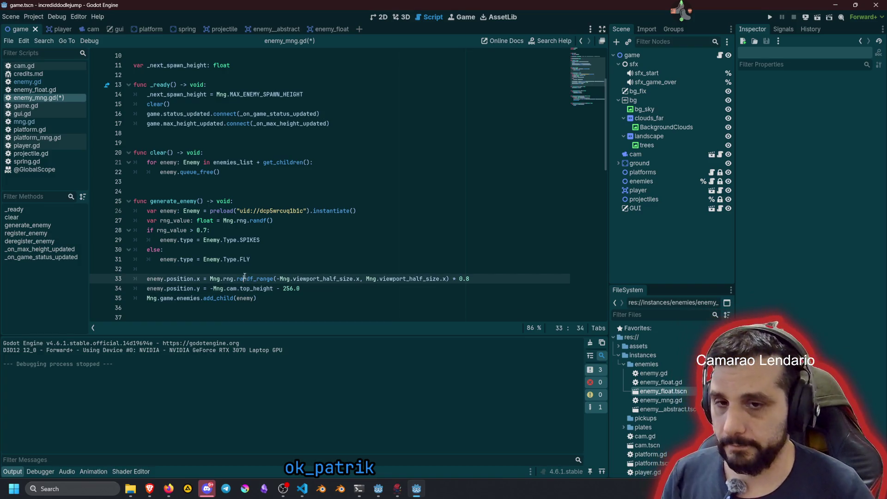
left_click(240, 298)
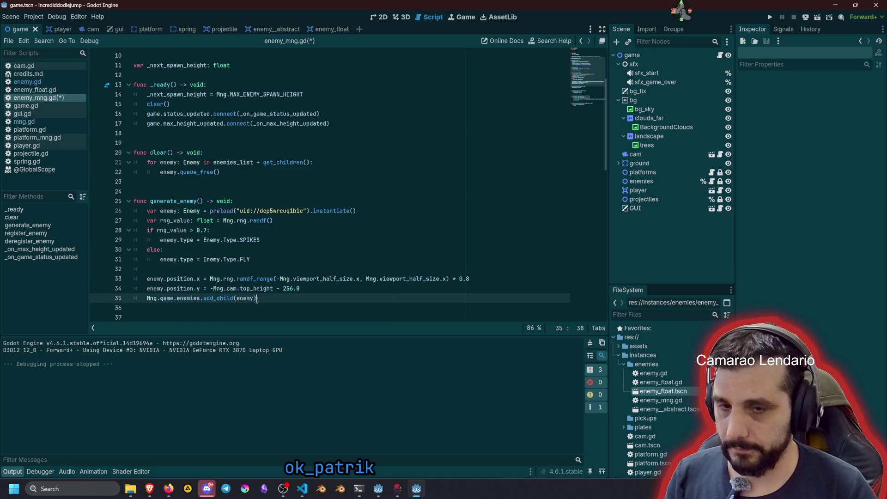
key("F5")
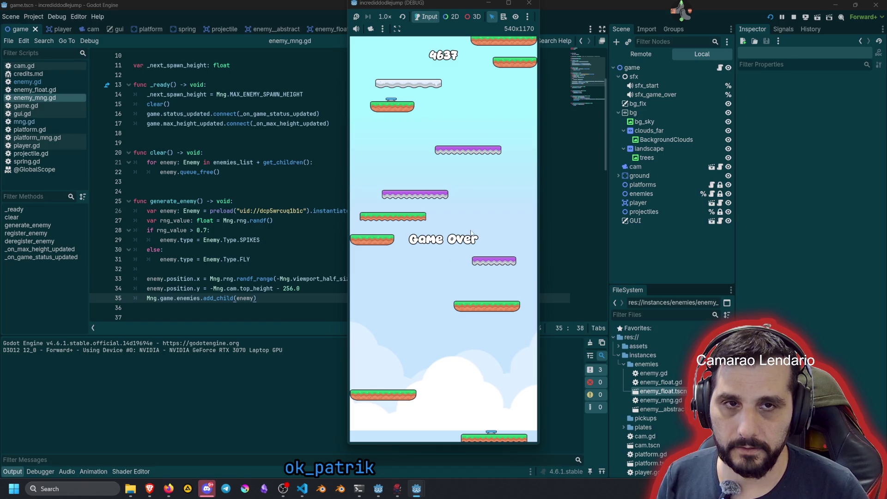
- Restart the level after Game Over, then stop the game with F8
left_click(471, 232)
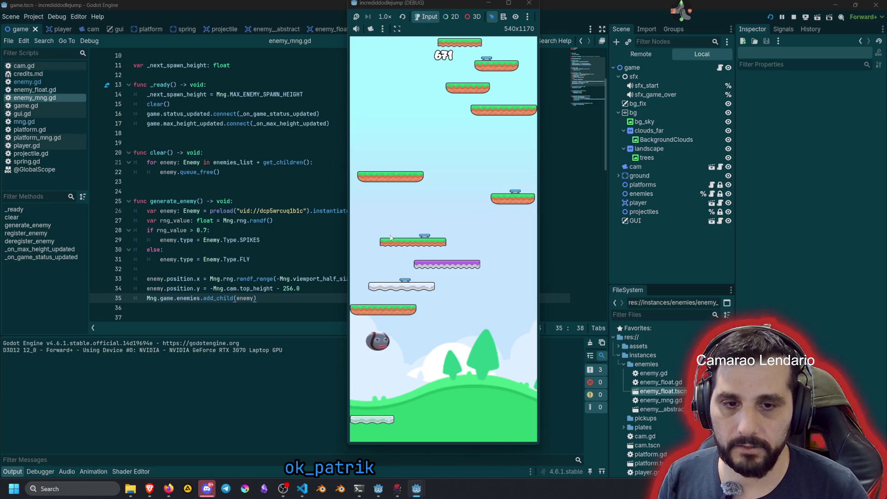
key("F8")
scroll(541, 76, "up", 3)
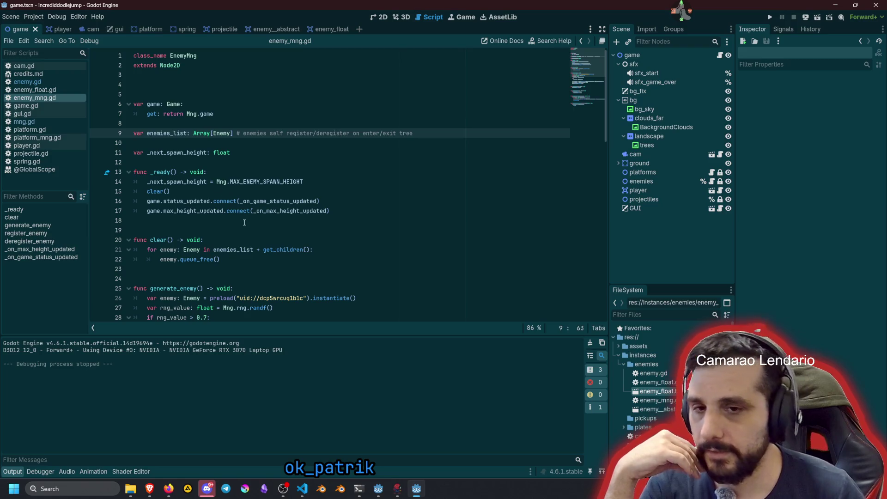
- In _ready, set _next_spawn_height to 500, comment out the MAX_ENEMY_SPAWN_HEIGHT line, and run
scroll(244, 222, "down", 2)
scroll(253, 225, "up", 2)
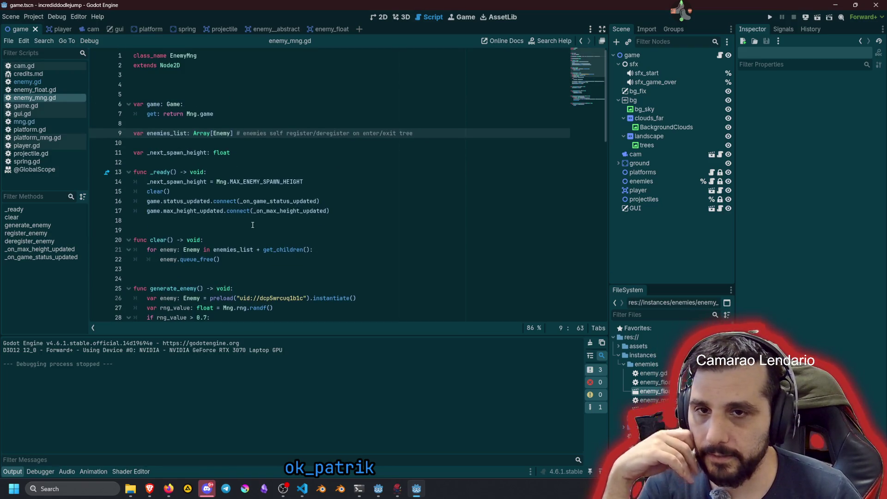
left_click(224, 182)
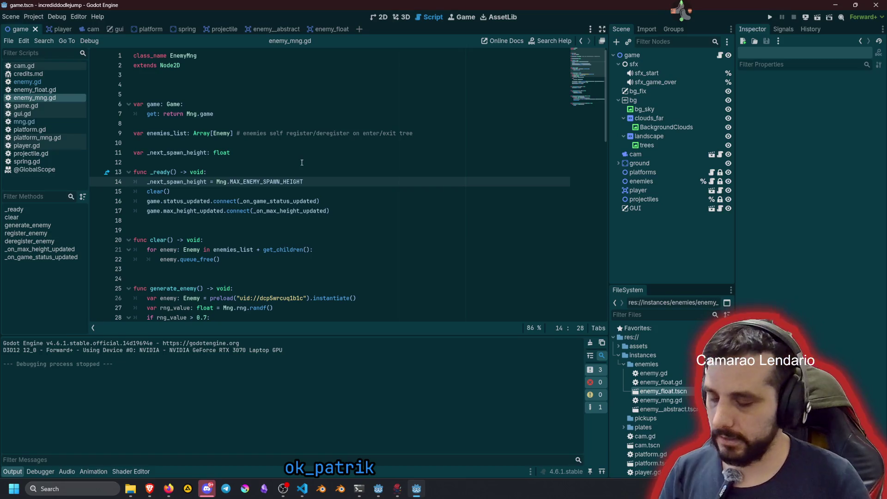
key("ctrl+shift+d")
key("Up")
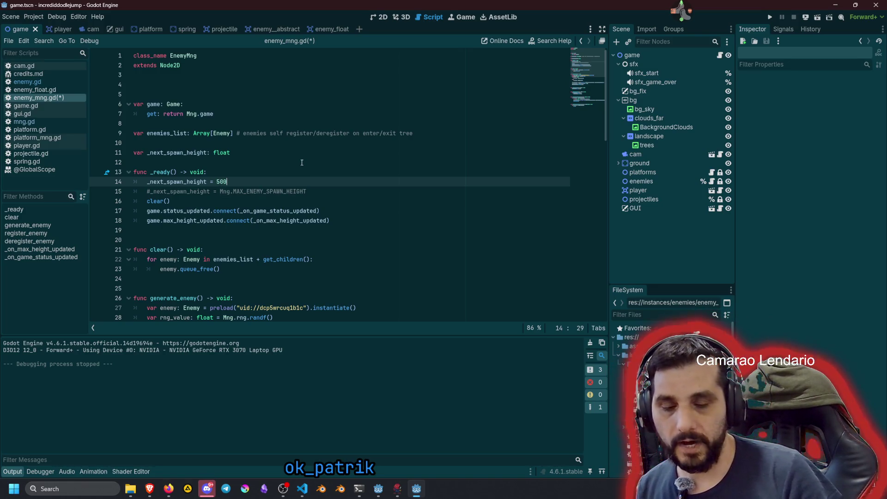
key("Return")
key("BackSpace")
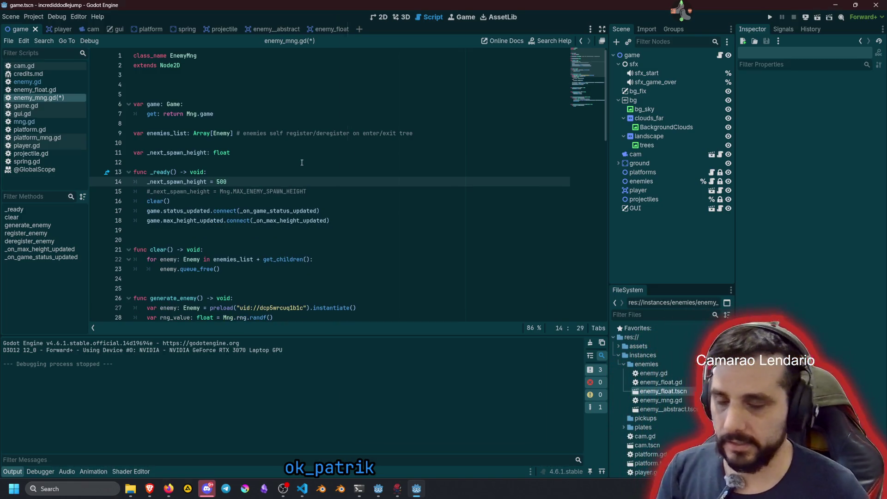
key("F5")
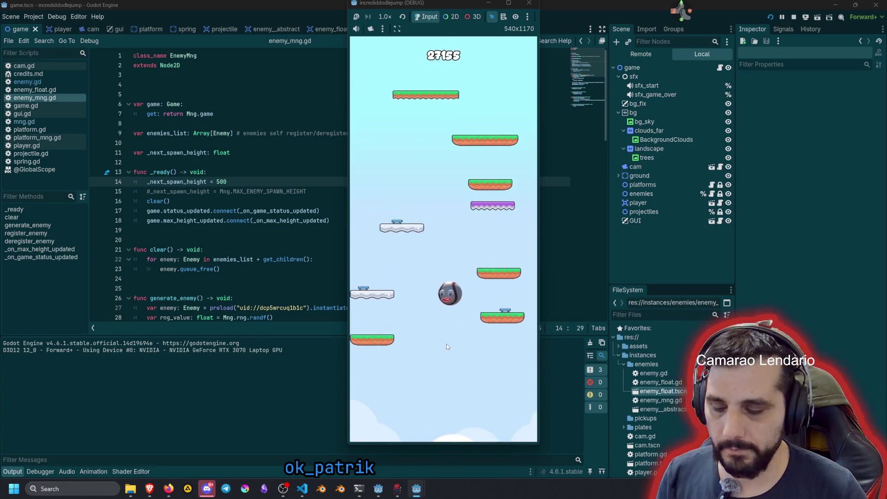
- Stop the 500-spawn-height test run with F8 and return to enemy_mng.gd
key("F8")
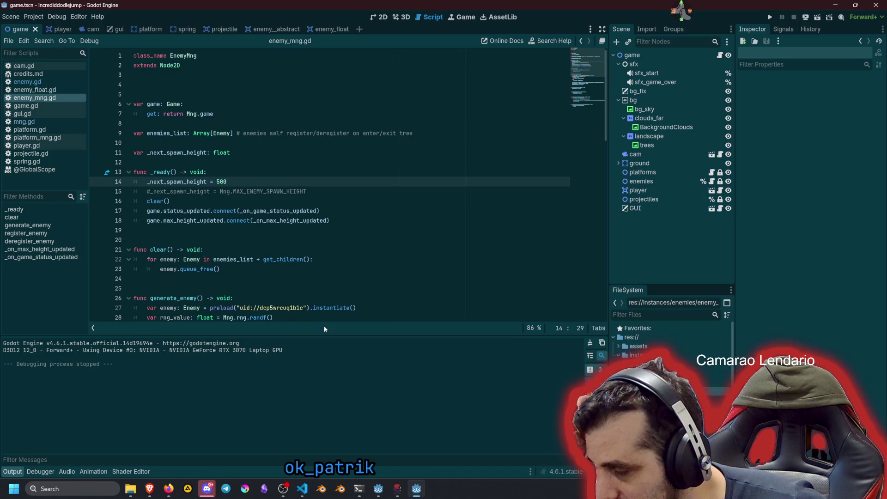
key("Down")
key("Down")
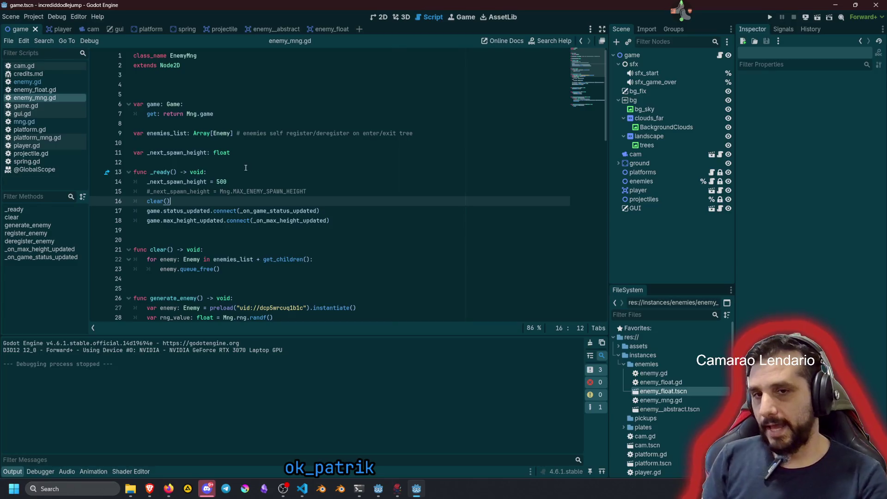
- In mng.gd, try MIN_DIFFICULTY_SCORE 500, then undo it back to 2000
left_click(28, 122)
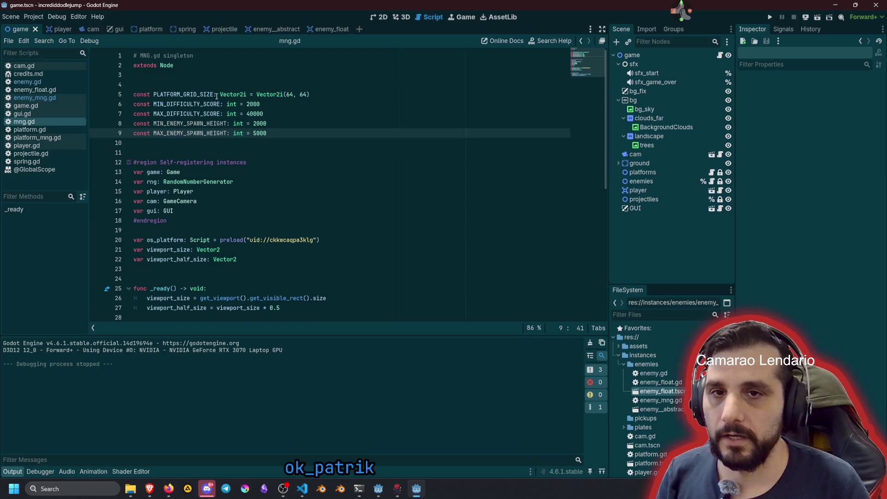
double_click(259, 104)
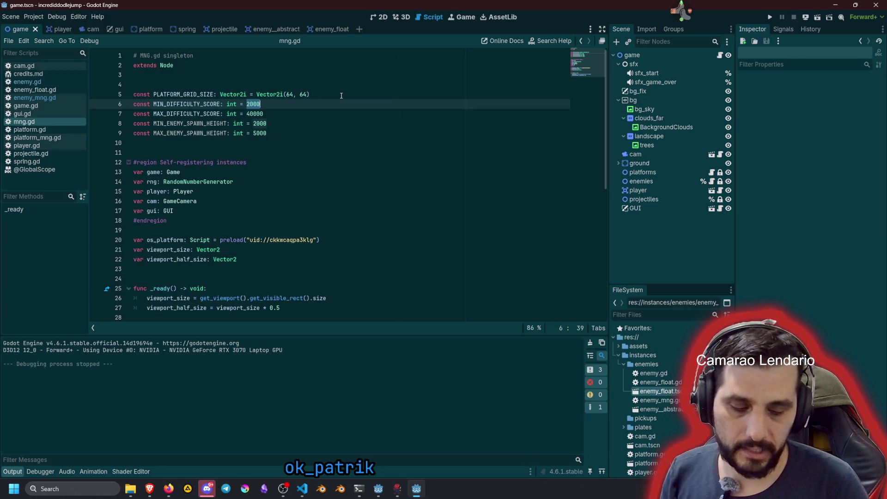
type("500")
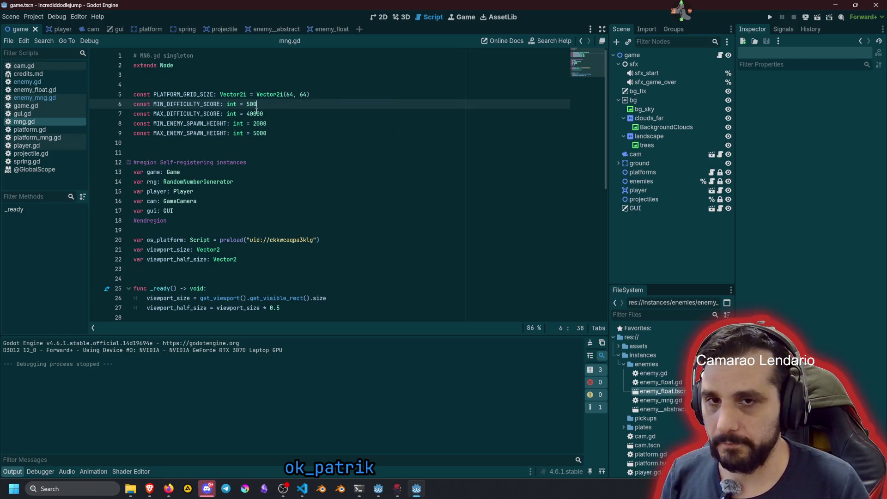
double_click(298, 111)
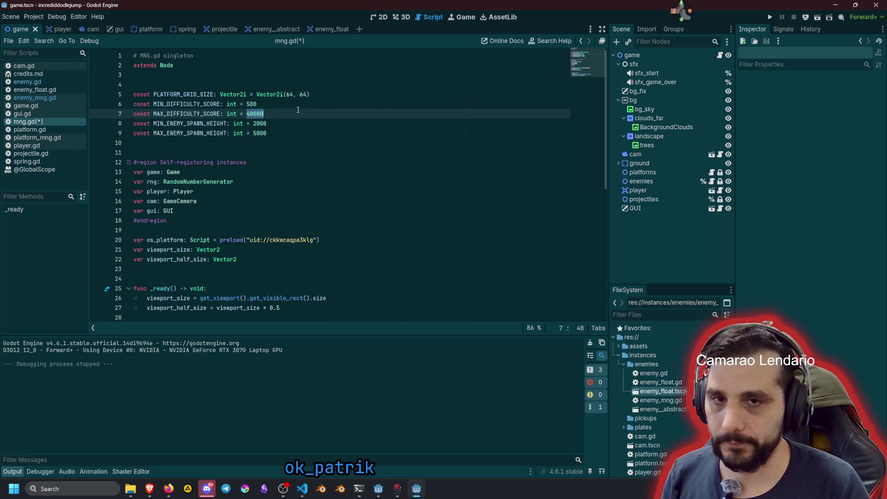
double_click(211, 102)
left_click_drag(248, 114, 258, 114)
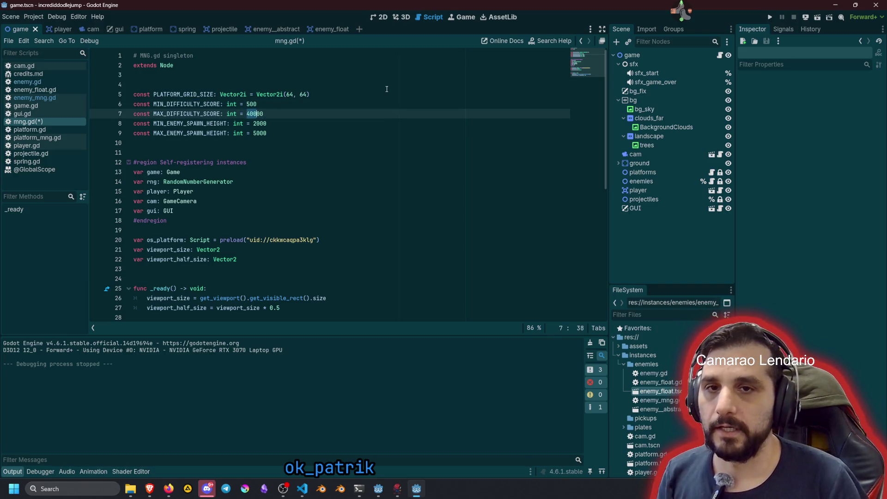
key("ctrl+z")
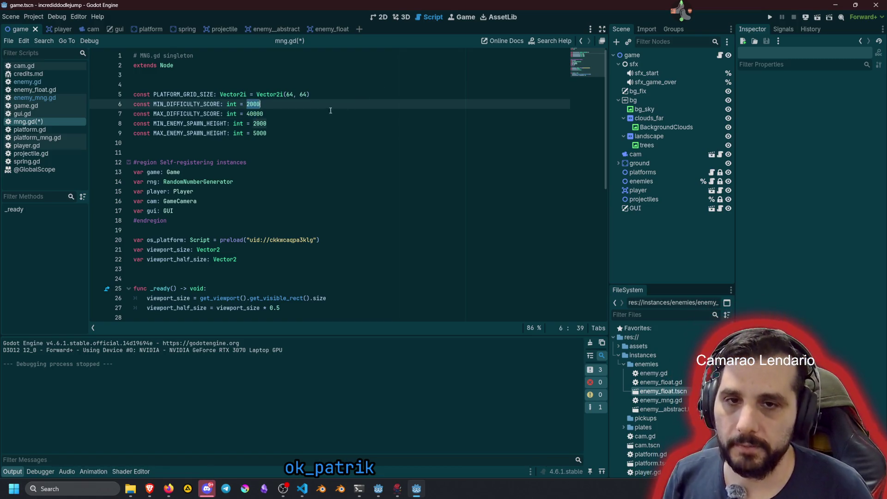
- Move to the MAX and MIN_ENEMY_SPAWN_HEIGHT constant values
left_click(259, 124)
left_click(273, 134)
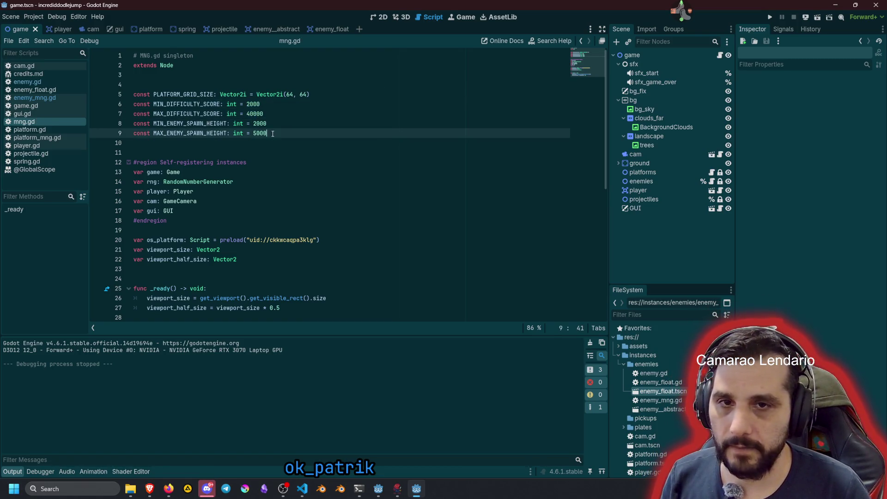
left_click(257, 124)
- Set MIN_ENEMY_SPAWN_HEIGHT in mng.gd to 1200 after trying other values
key("ctrl+d")
type("400")
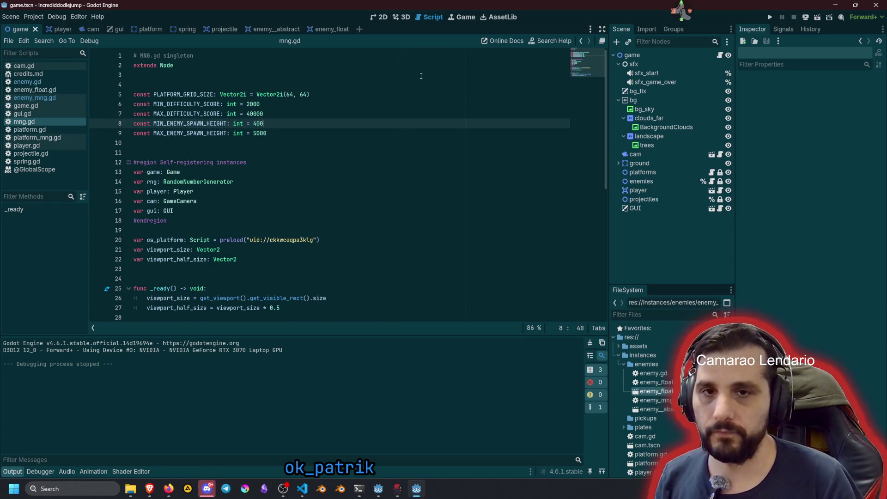
double_click(260, 134)
type("30")
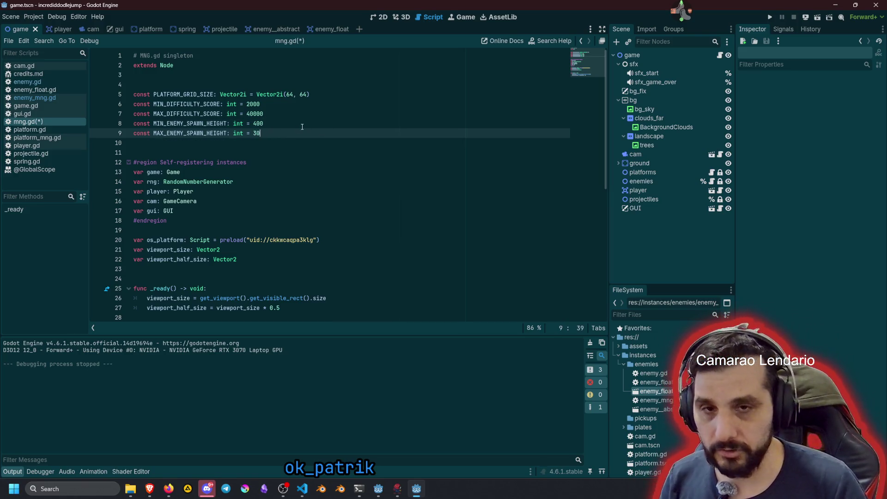
left_click(292, 127)
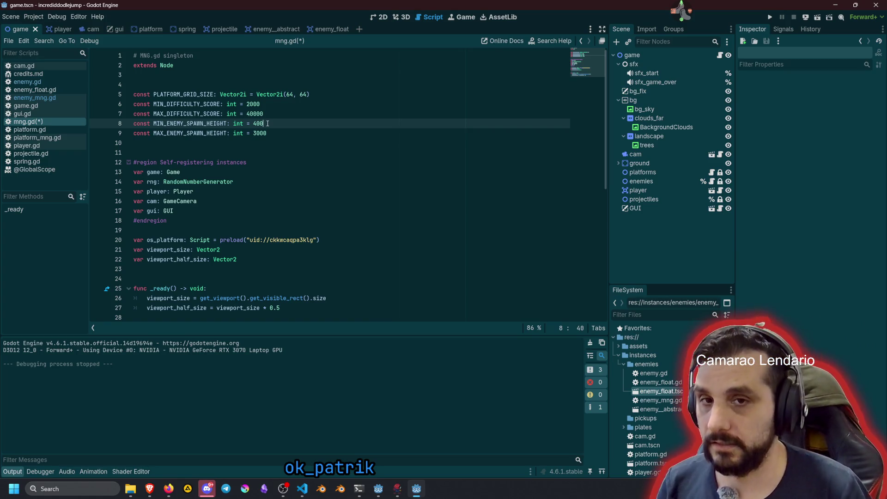
key("shift+Left")
key("shift+Left")
key("shift+Left")
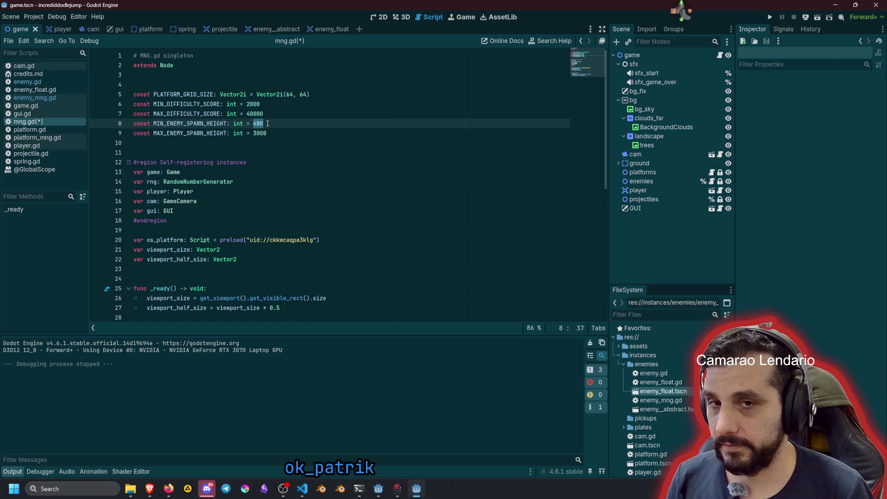
type("1200")
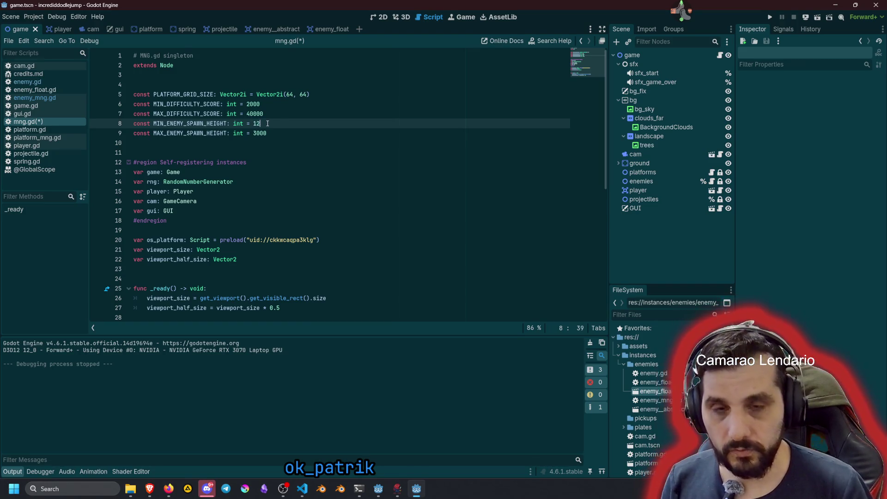
- Restore MAX_ENEMY_SPAWN_HEIGHT to 5000, save mng.gd, and switch to enemy_mng.gd
key("Down")
key("Left")
key("Left")
key("Left")
type("5")
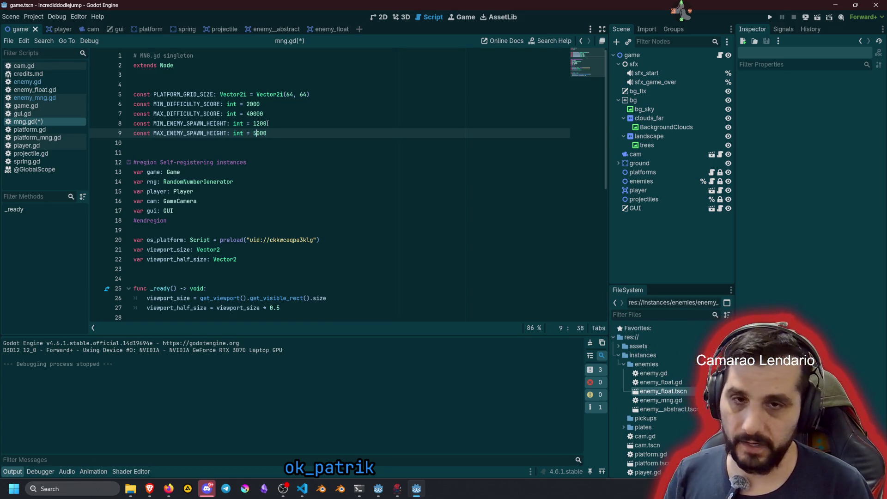
left_click(268, 123)
key("ctrl+s")
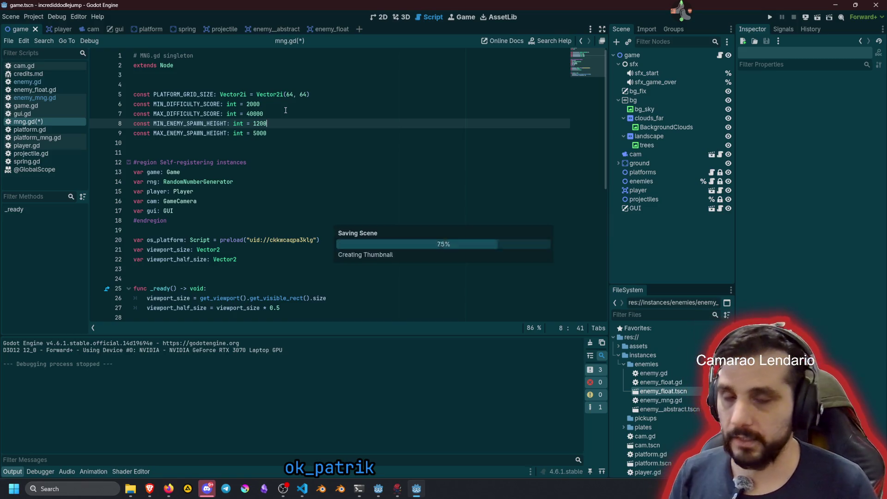
double_click(260, 124)
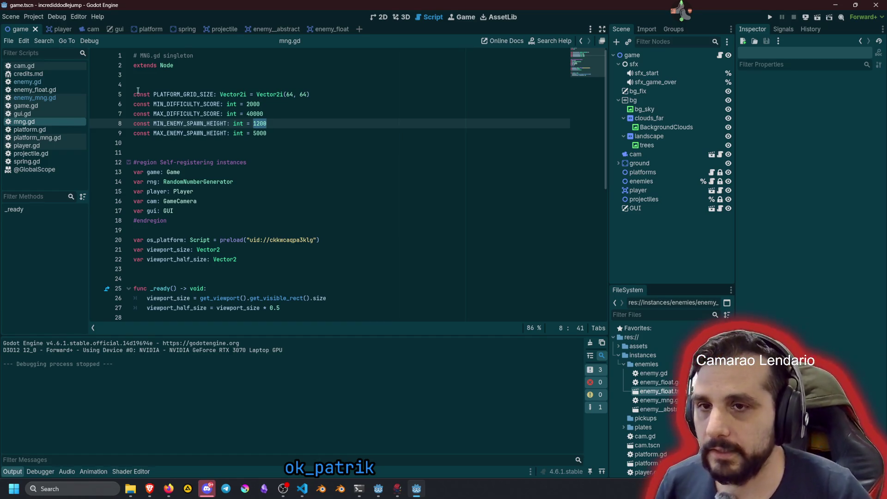
left_click(34, 97)
- Add line 52 adding Mng.rng.randf_range to _next_spawn_height
scroll(304, 233, "down", 15)
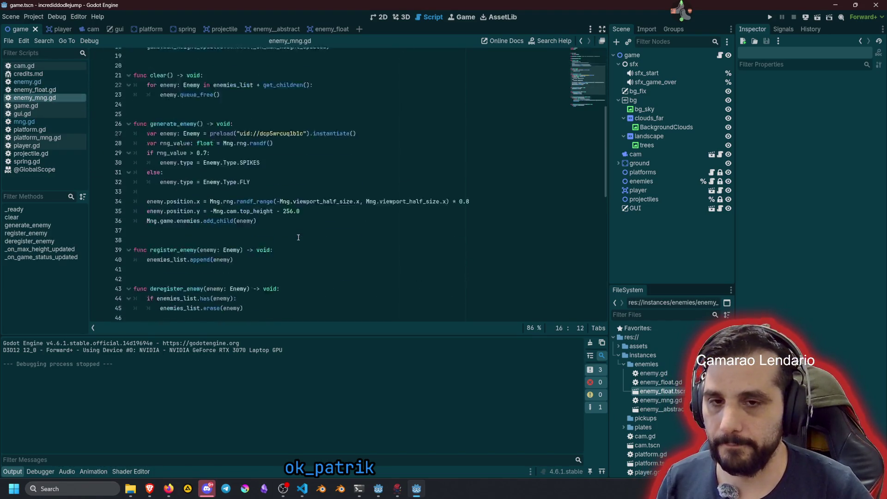
scroll(252, 133, "up", 3)
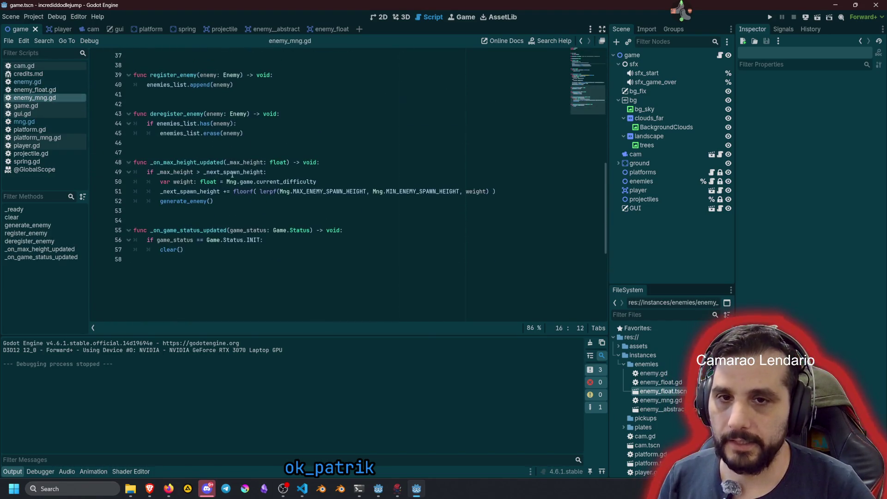
double_click(190, 191)
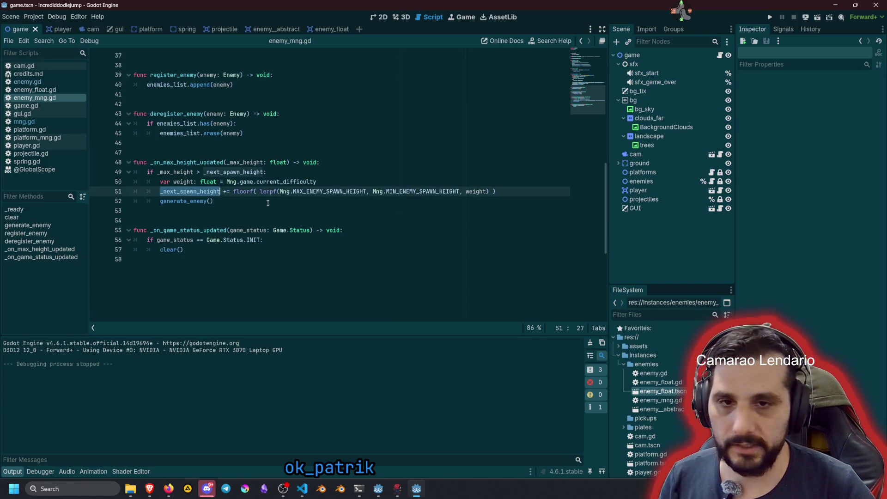
left_click(507, 189)
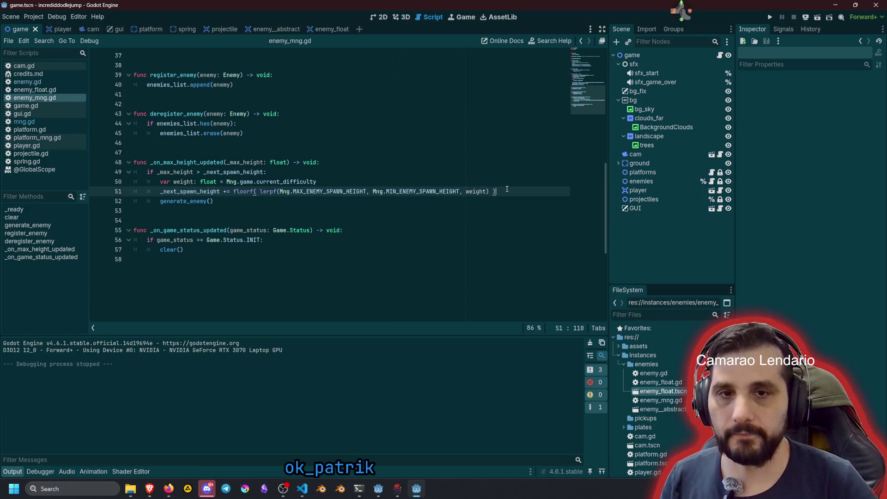
key("Return")
type("_next_spawn_height")
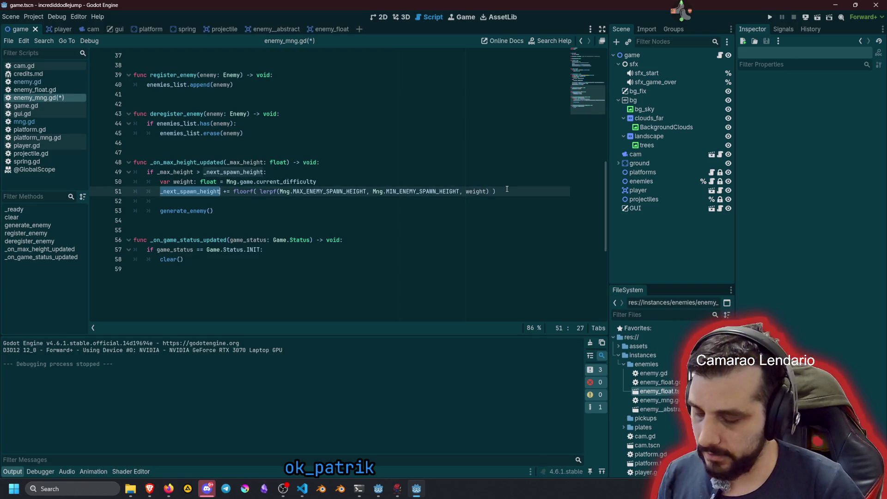
type(" += ")
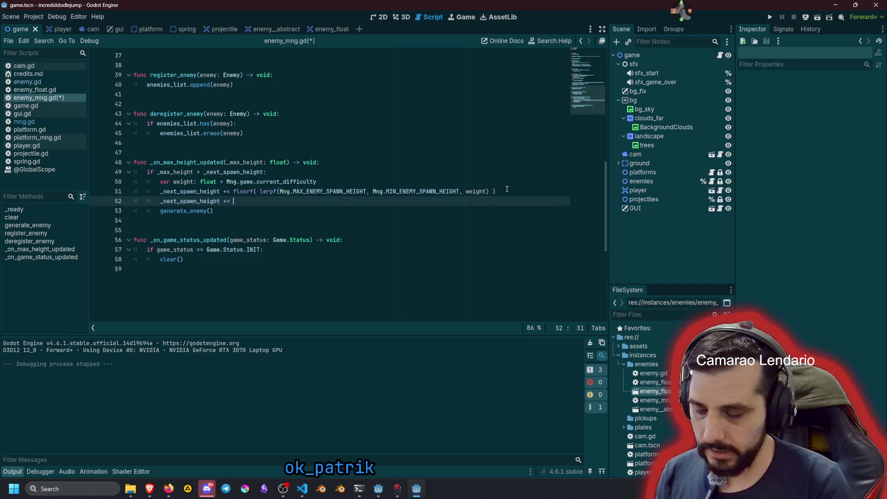
type("ran")
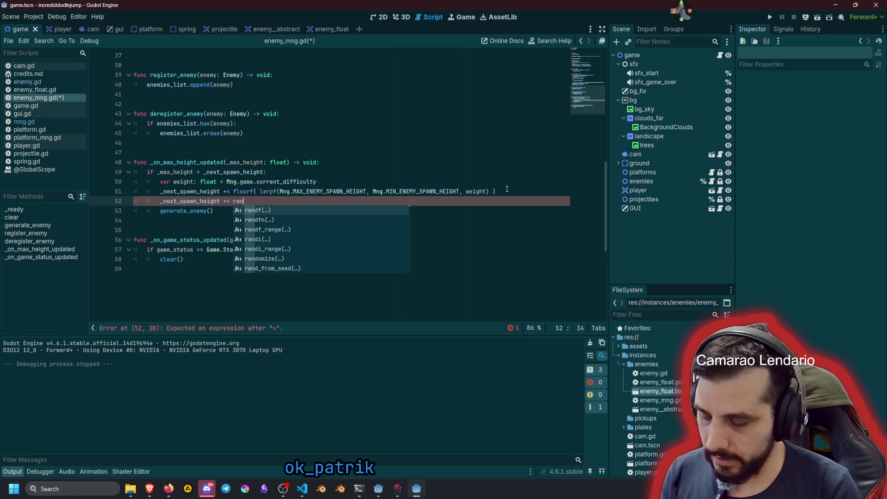
key("BackSpace")
key("BackSpace")
key("BackSpace")
type("Mng.")
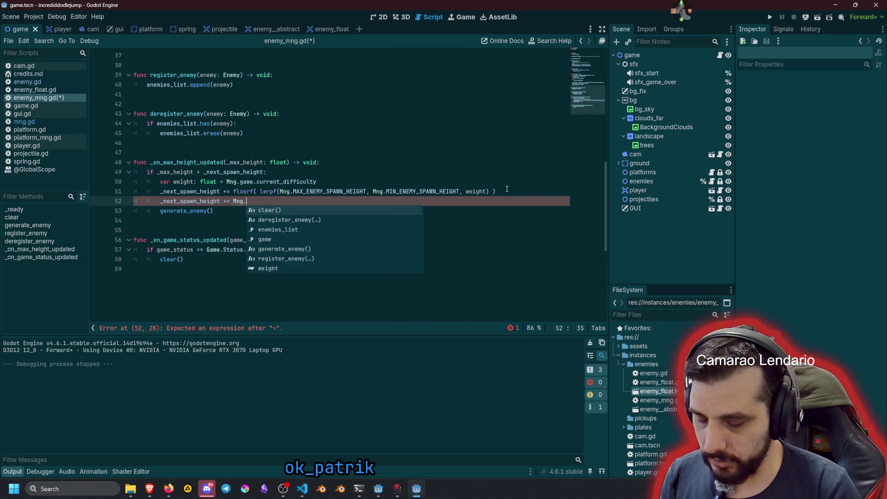
type("rng.")
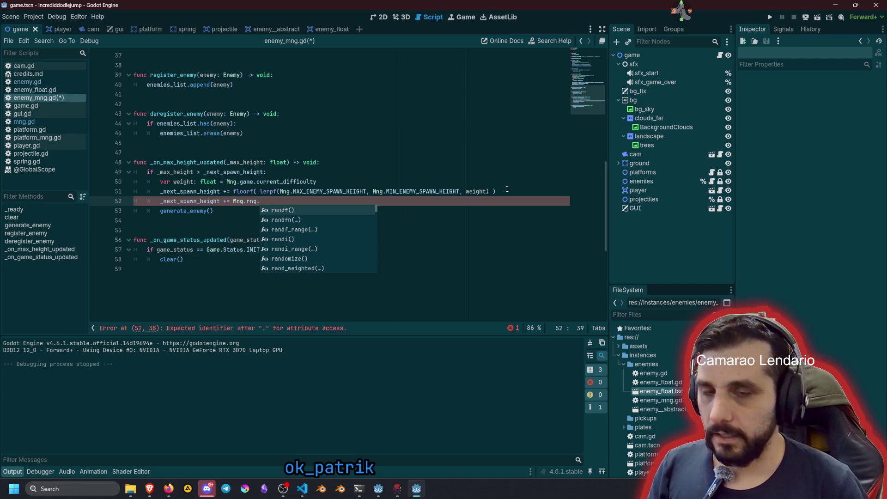
key("Down")
key("Down")
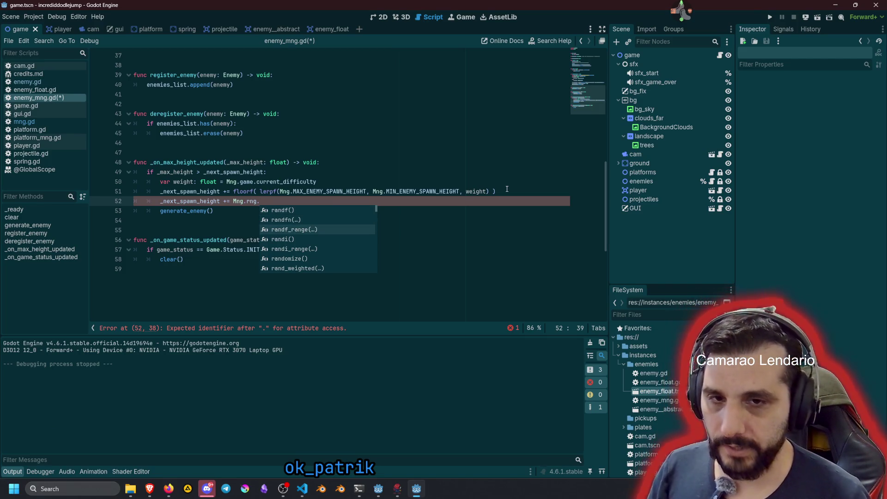
key("Return")
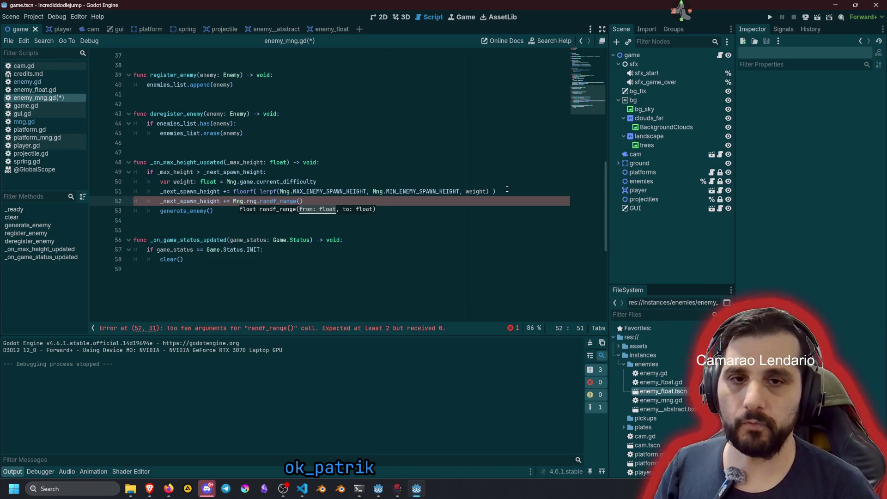
- Fill randf_range with a negated Mng.MIN_ENEMY_SPAWN_HEIGHT and a 0.3 factor
double_click(452, 192)
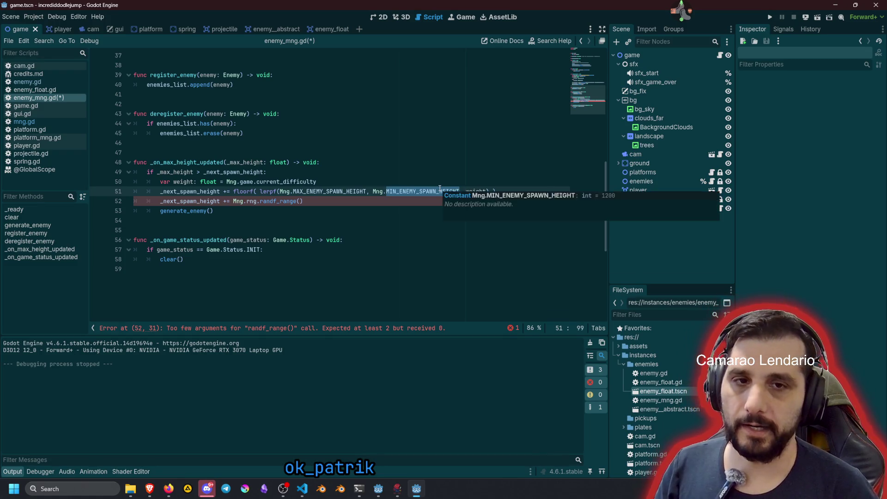
left_click(373, 191, "shift")
key("ctrl+c")
key("Down")
key("Left")
key("ctrl+v")
key("ctrl+Left")
key("ctrl+Left")
key("ctrl+Left")
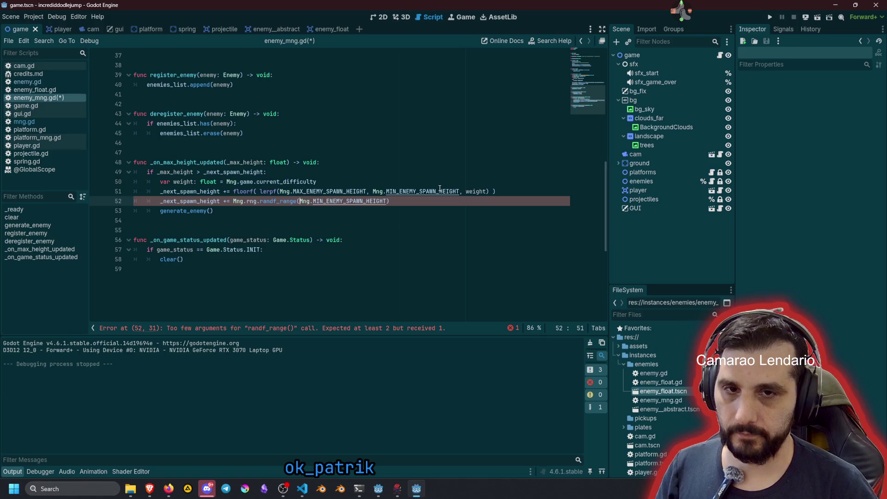
type("-")
key("End")
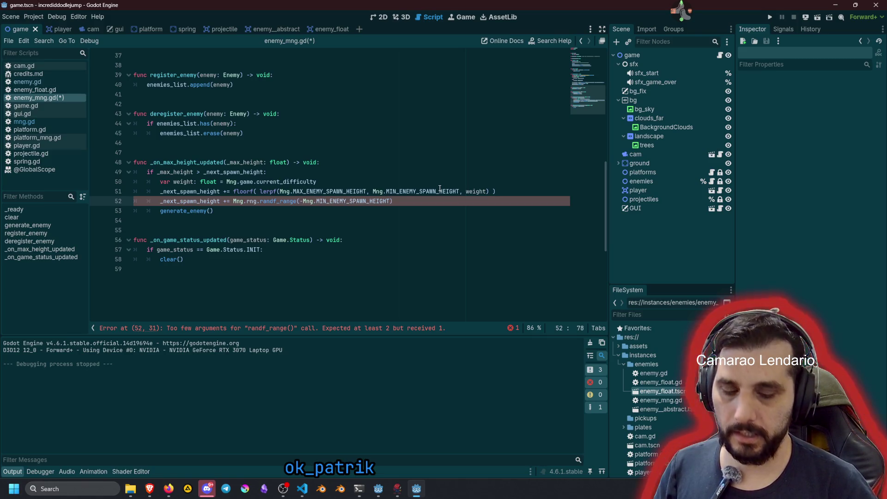
type("* 0.")
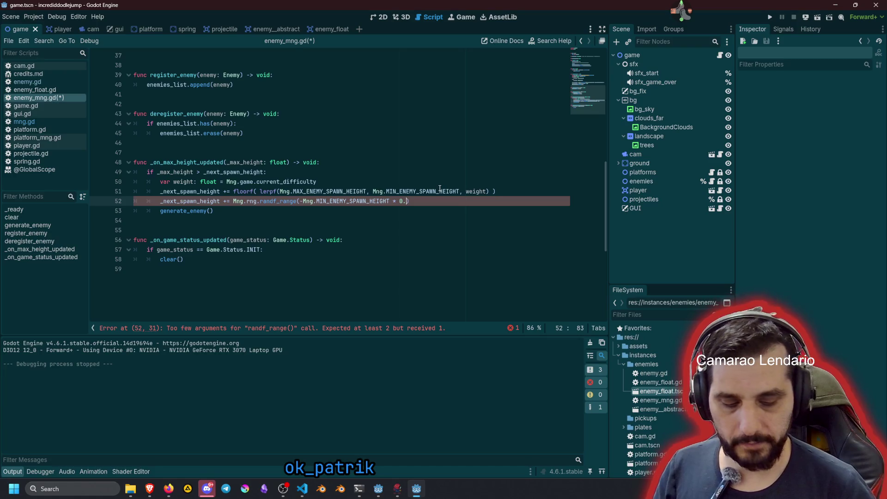
type("2")
key("BackSpace")
type("3")
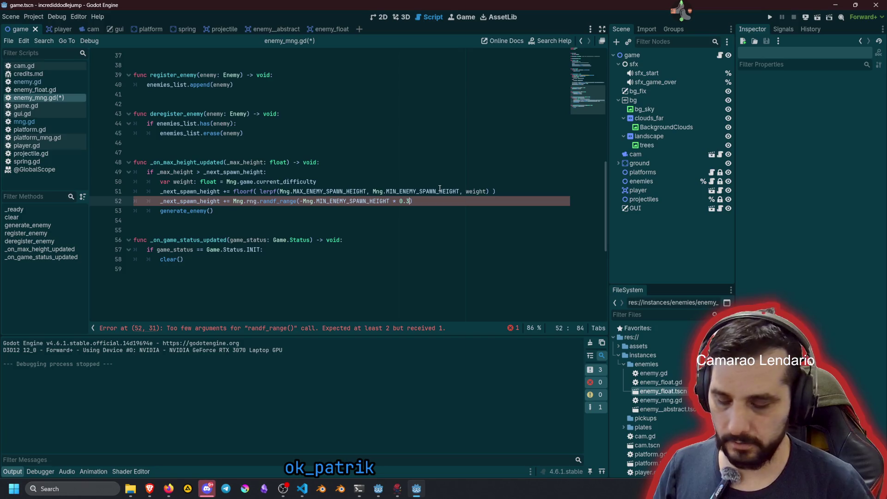
- Rewrite it as randf_range(-1, 1) * Mng.MIN_ENEMY_SPAWN_HEIGHT * 0.3 and run the game
key("ctrl+shift+Left")
key("ctrl+shift+Left")
key("ctrl+shift+Left")
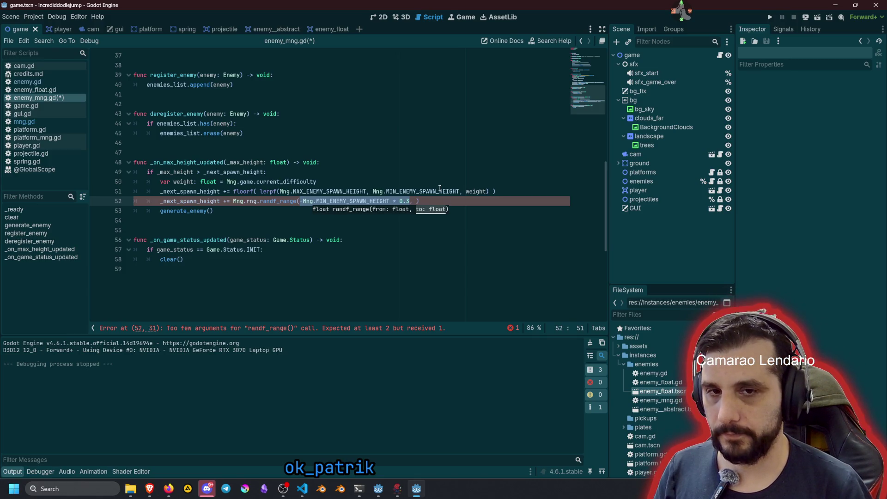
key("Right")
key("ctrl+shift+Left")
key("ctrl+shift+Left")
key("ctrl+shift+Left")
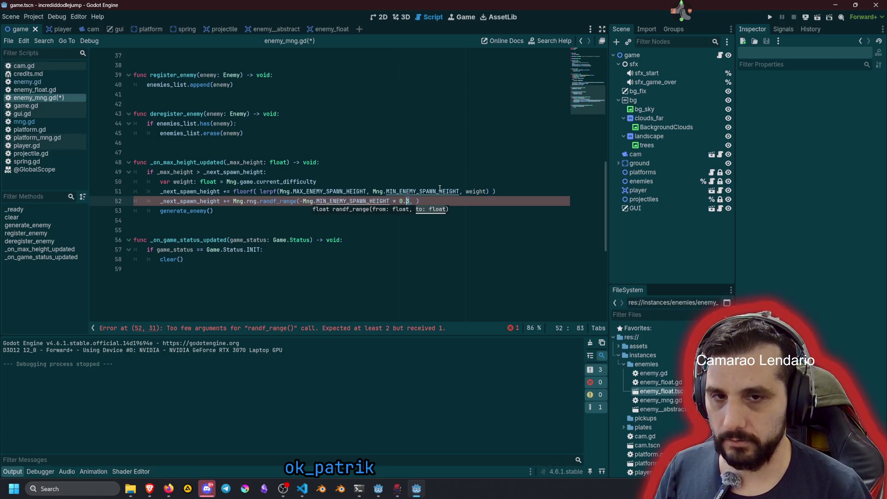
type("1")
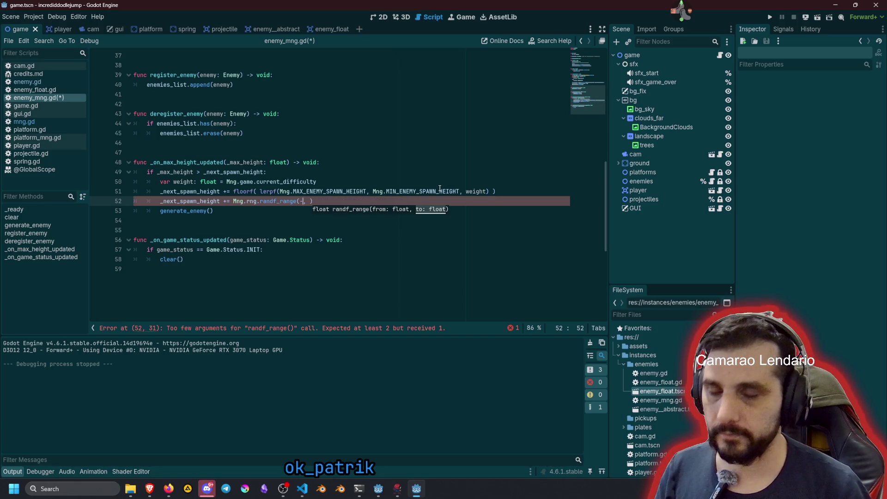
key("Right")
key("Right")
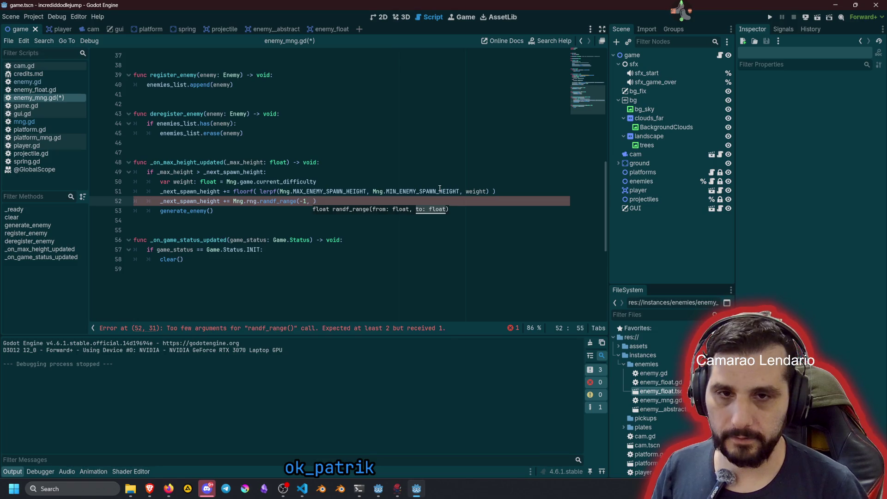
type("1)")
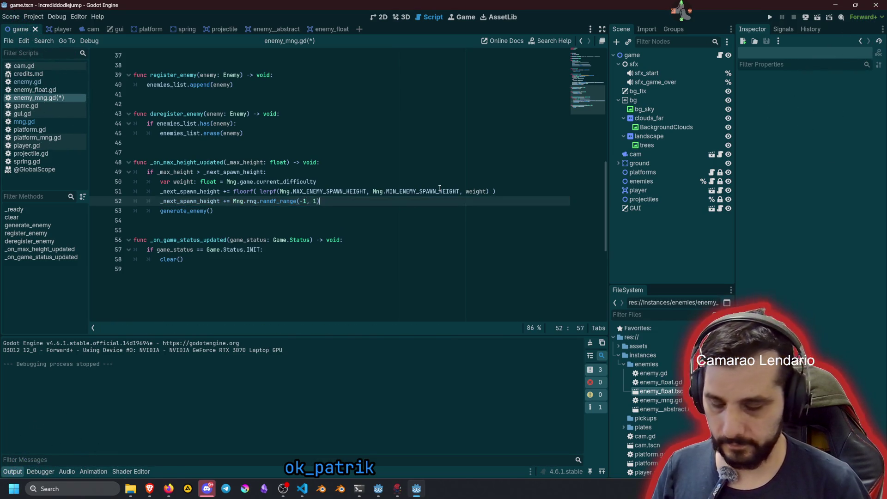
key("ctrl+v")
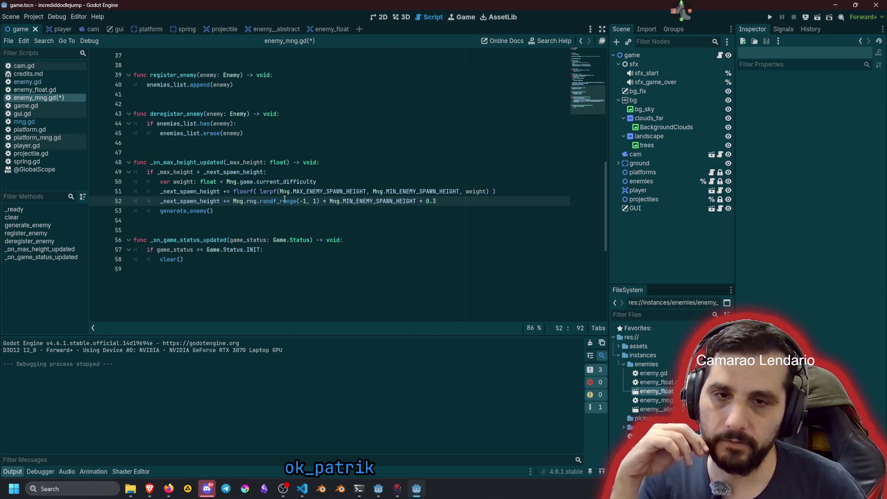
left_click(249, 204)
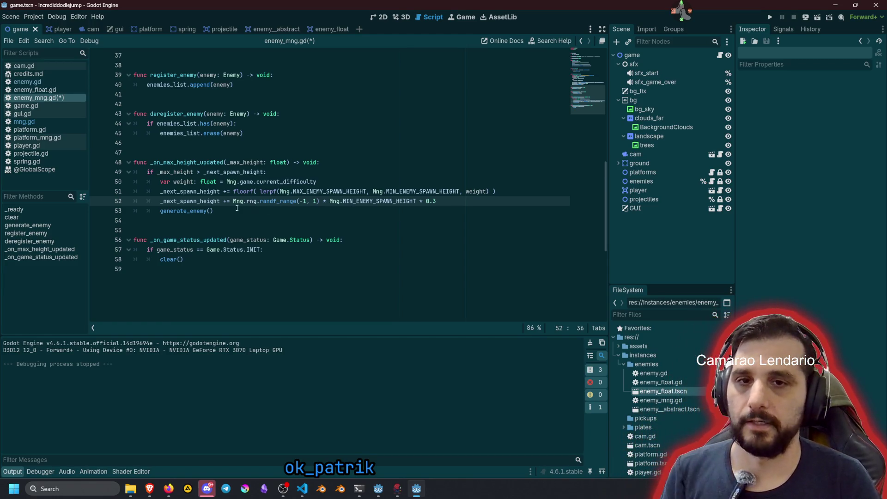
key("F5")
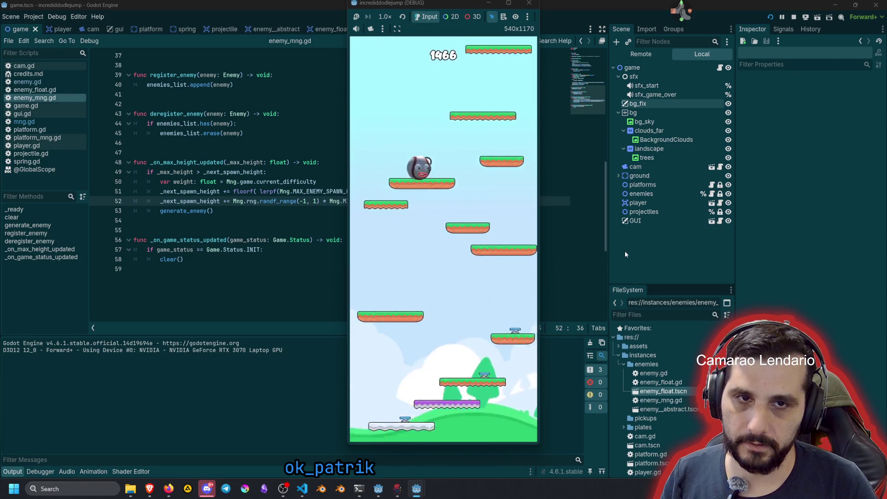
- Stop the test run, save the enemy_abstract scene, and switch to VS Code
key("F8")
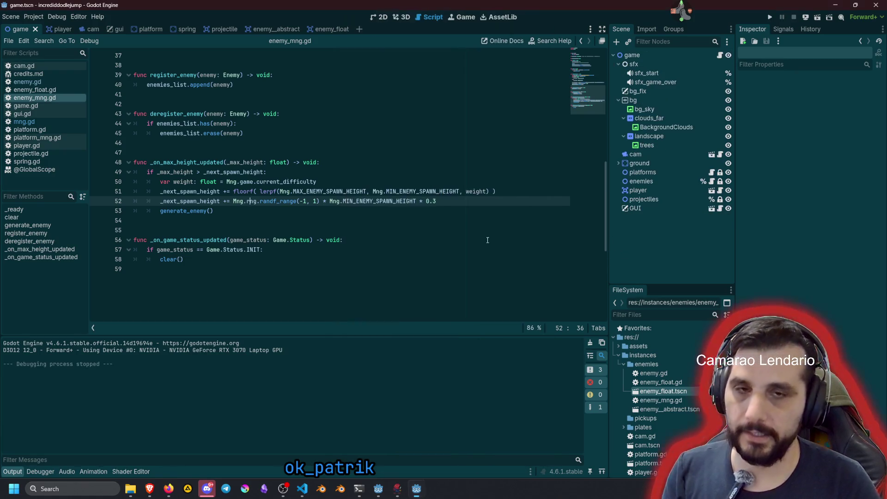
left_click(342, 129)
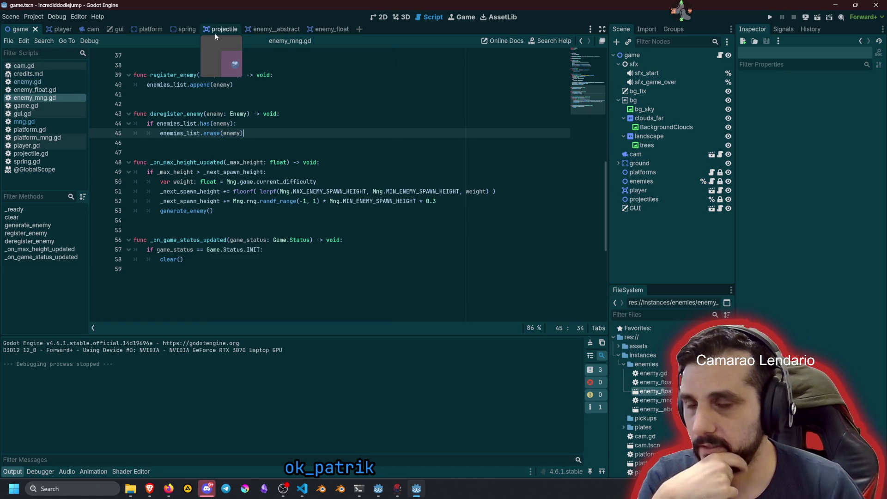
left_click(265, 29)
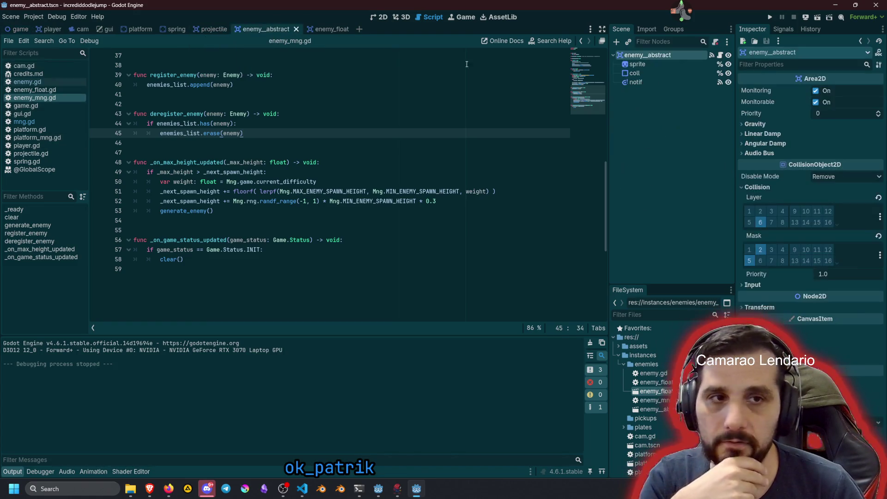
left_click(410, 171)
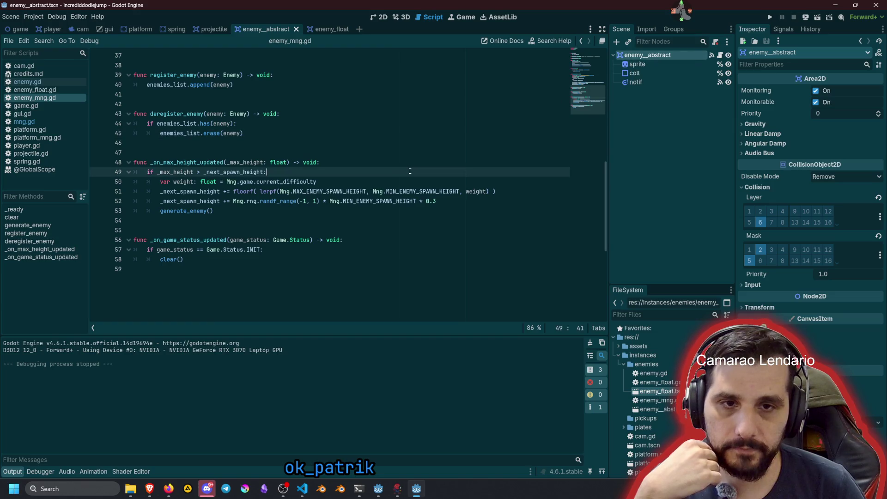
key("ctrl+s")
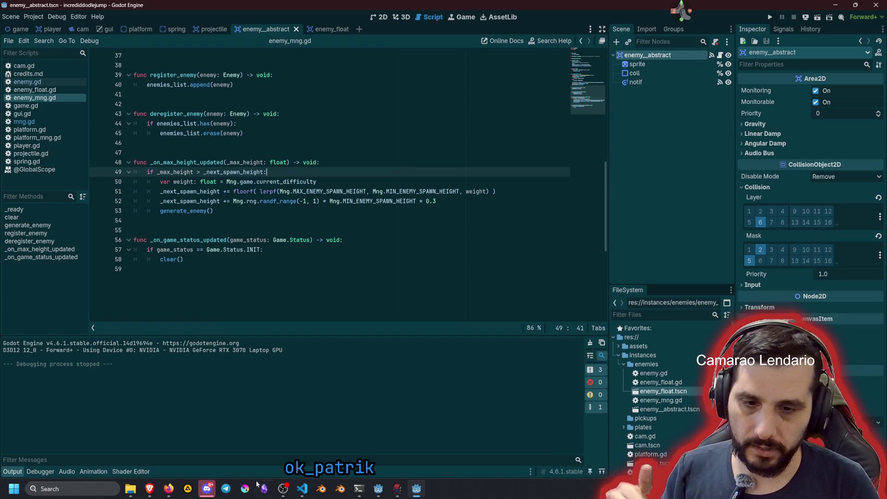
left_click(302, 487)
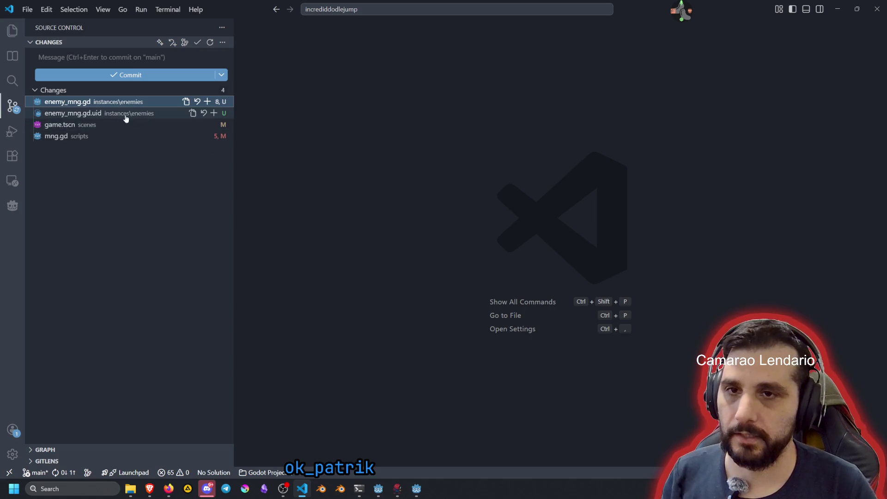
- Stage all four changed files, commit 'feat: enemy manager spawn based on difficulty', return to Godot
left_click(86, 125)
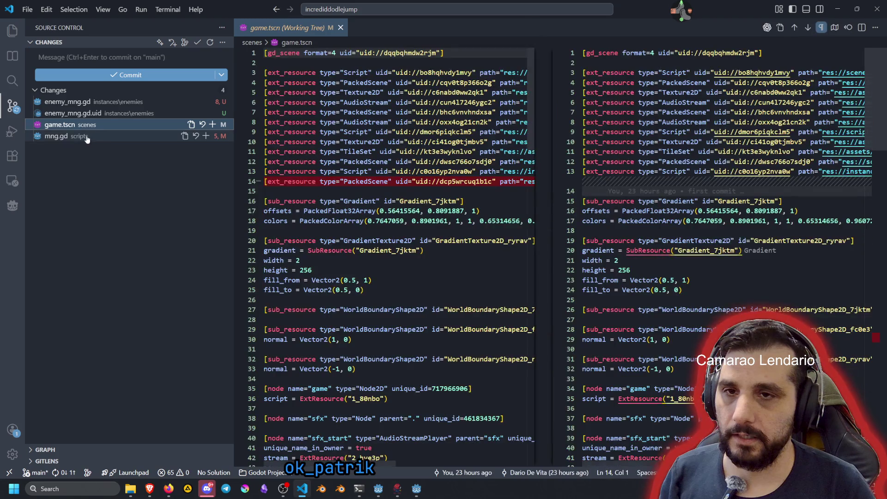
left_click(87, 137)
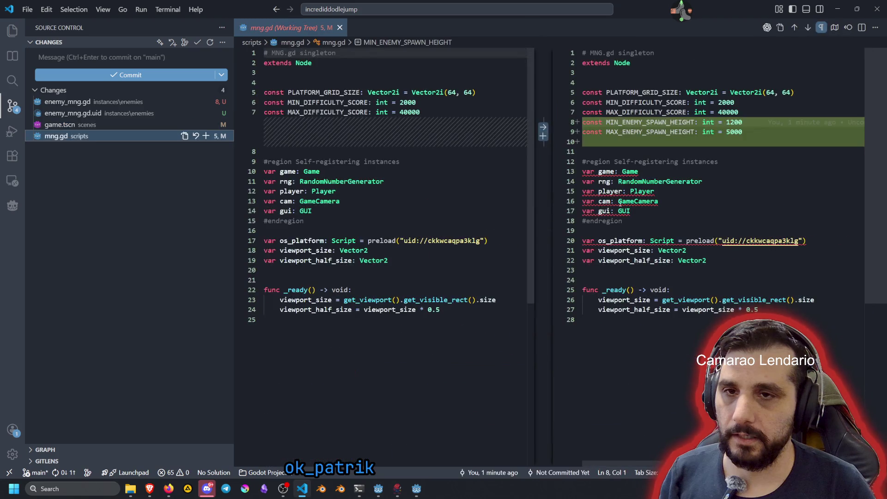
left_click(84, 105, "shift")
left_click(207, 102)
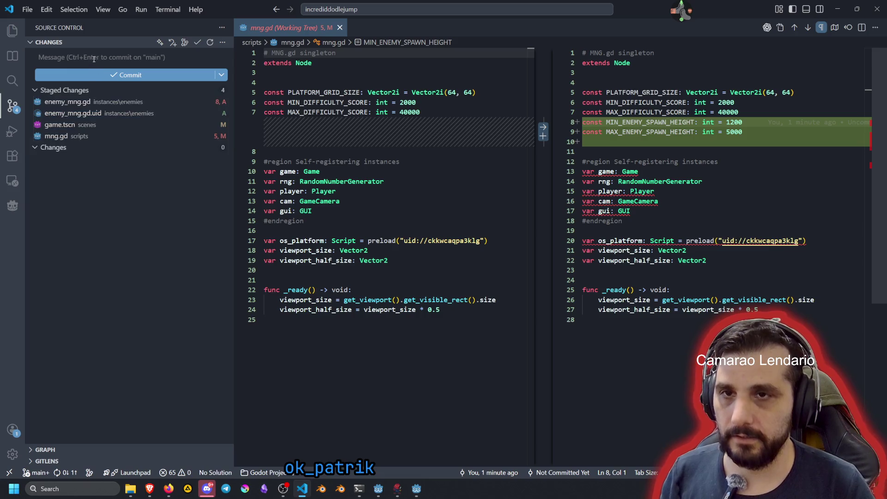
left_click(89, 55)
type("feat:")
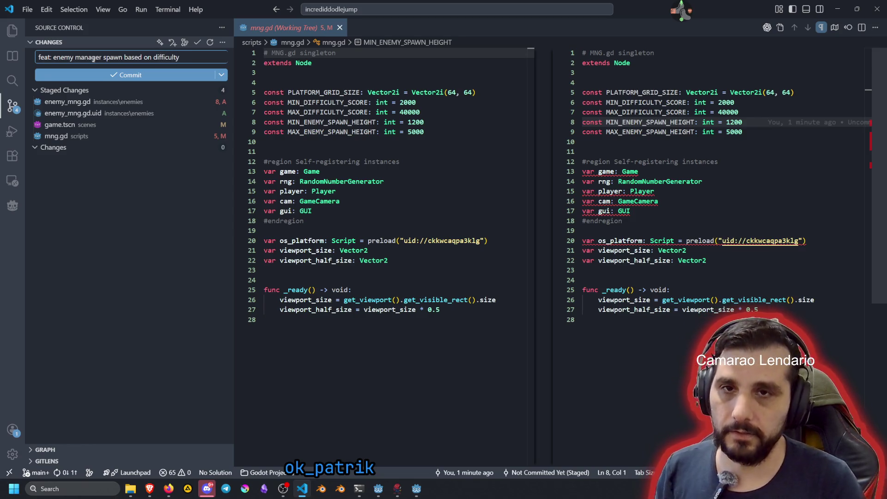
left_click(93, 73)
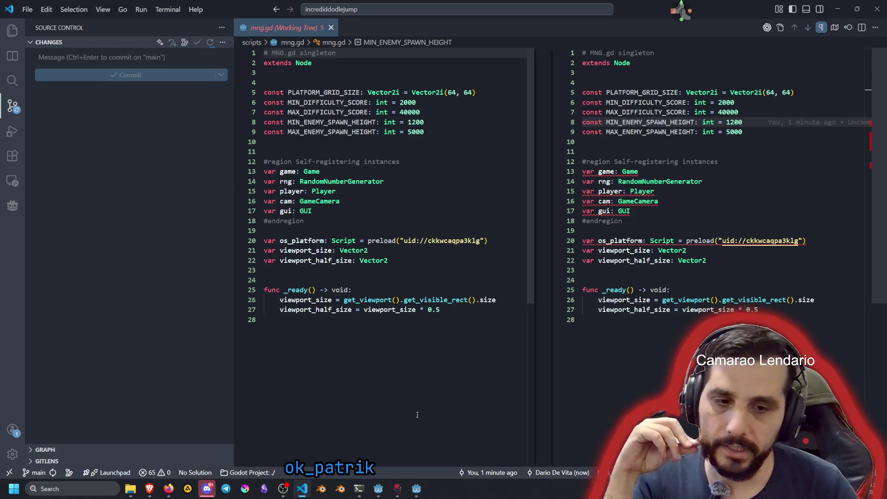
left_click(416, 489)
left_click(301, 224)
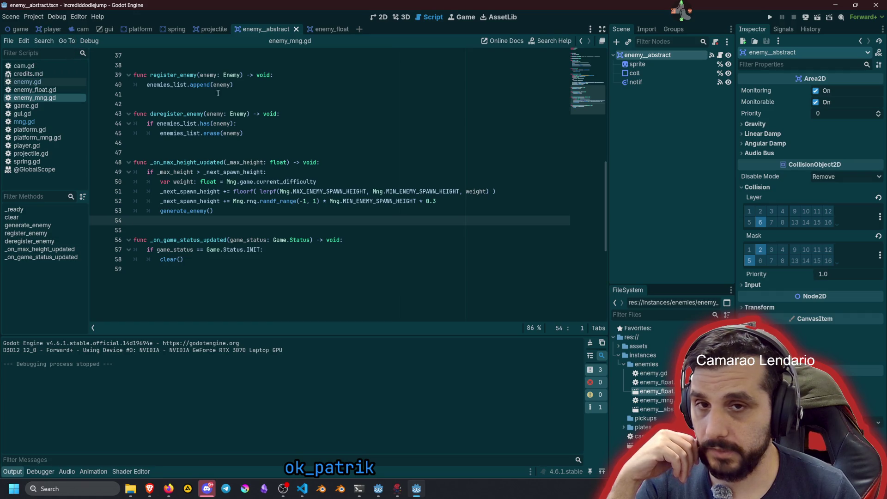
- Open enemy.gd at _on_body_entered and show the enemy_abstract root's signal list
scroll(183, 131, "up", 12)
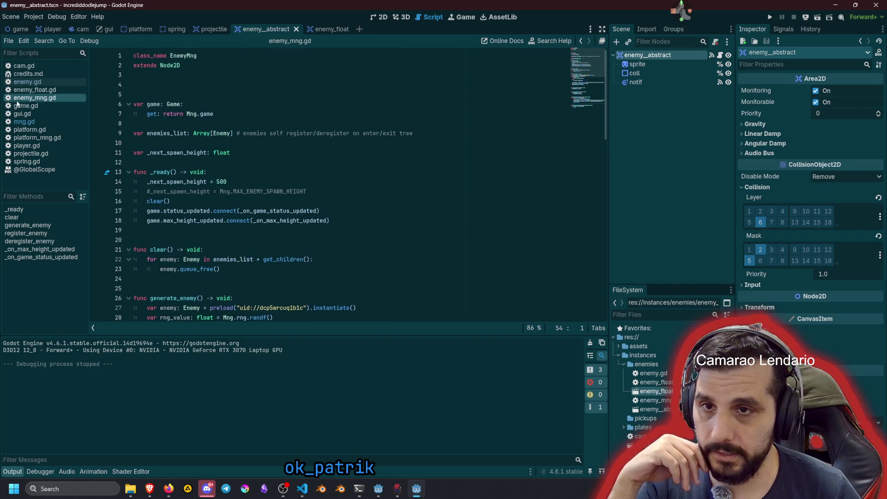
left_click(24, 82)
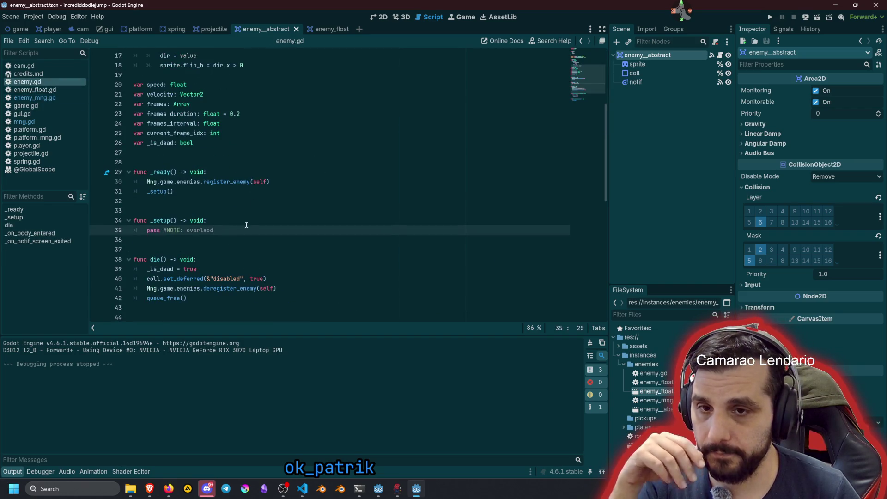
scroll(246, 225, "down", 6)
double_click(174, 152)
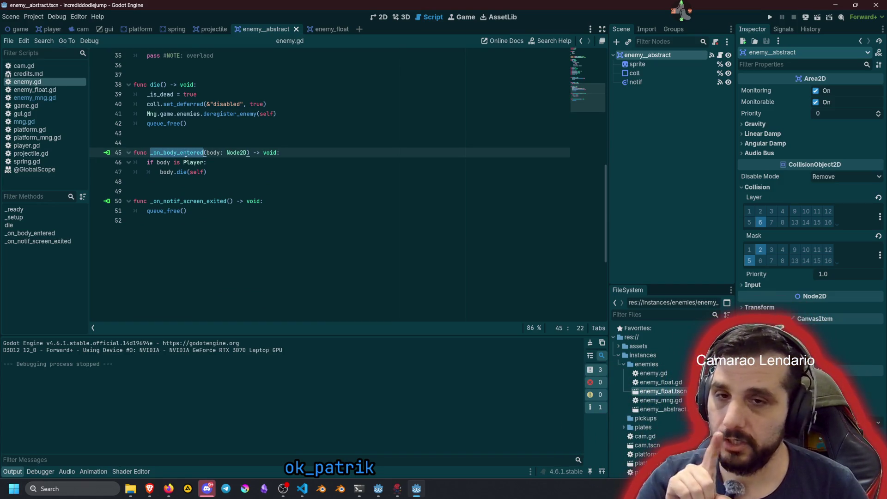
left_click(678, 80)
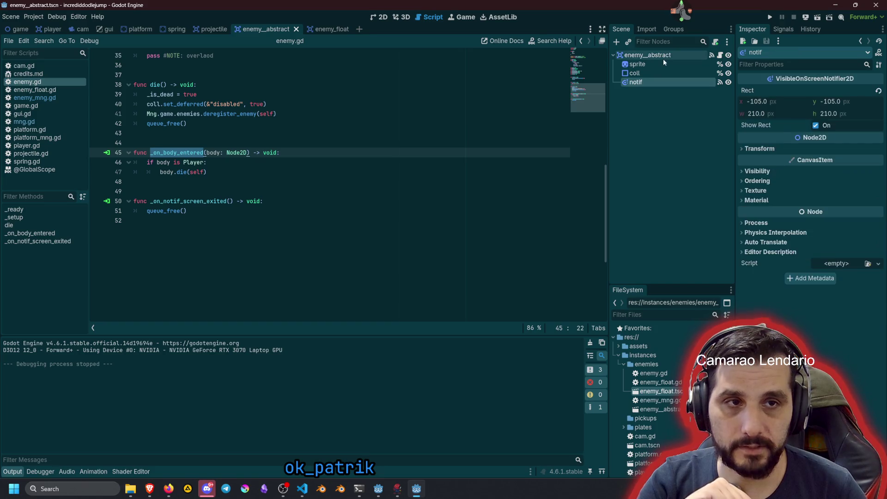
left_click(664, 57)
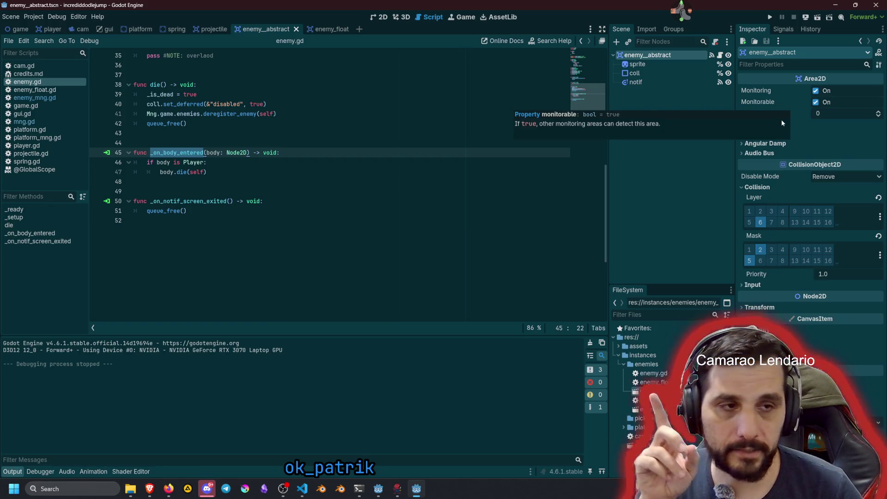
left_click(783, 28)
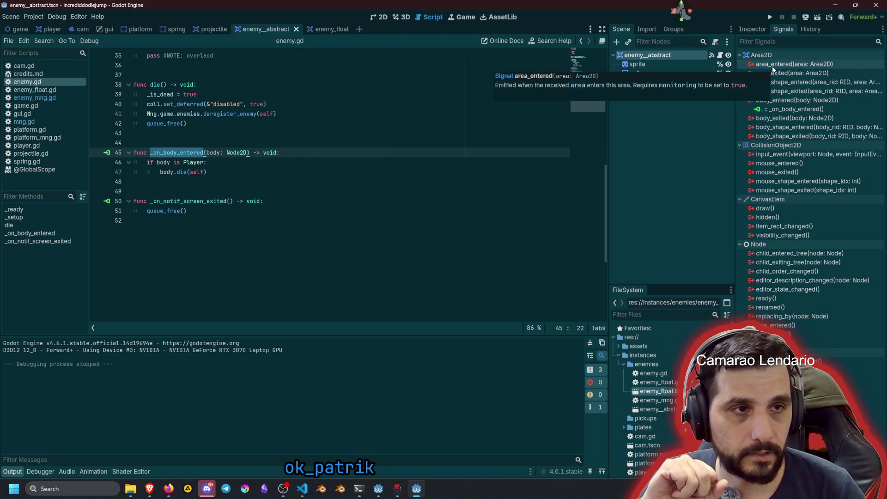
- Connect area_entered to a new _on_area_entered and move the Player-kill block into it
double_click(773, 67)
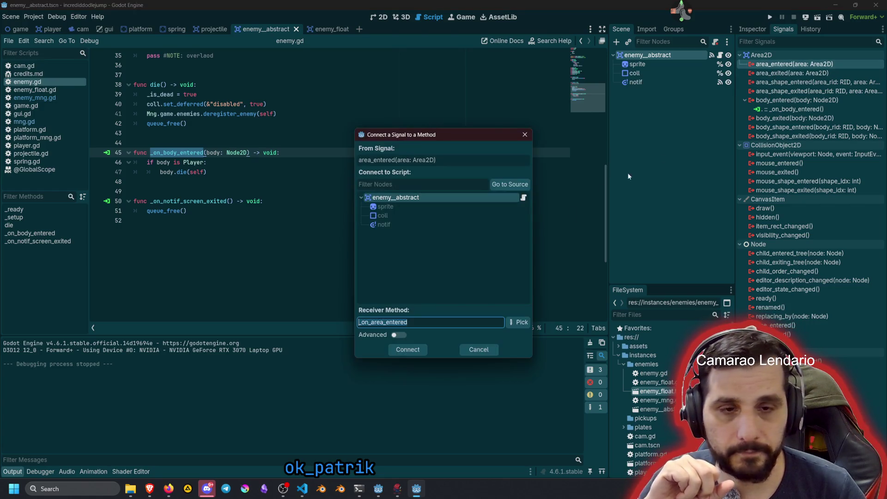
left_click(422, 351)
left_click(219, 180)
key("Up")
key("Up")
key("shift+End")
key("shift+Down")
key("alt+Down")
key("alt+Down")
key("alt+Down")
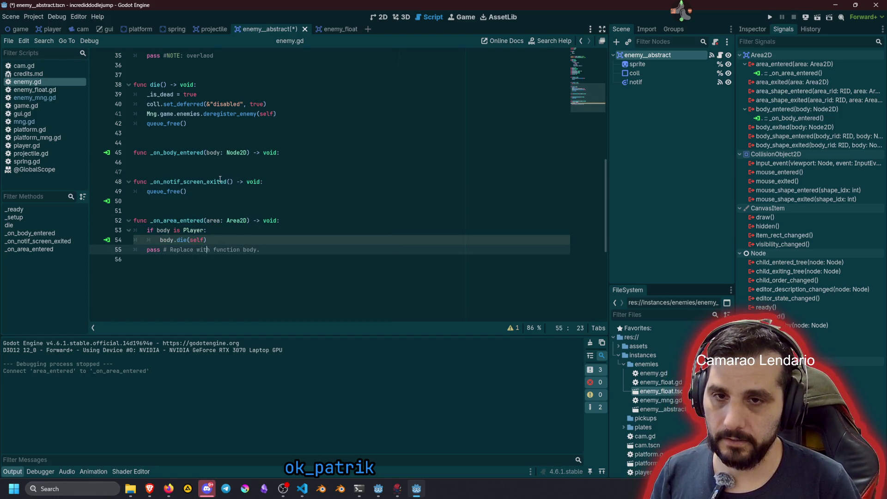
- Delete the placeholder pass and the now-empty _on_body_entered function
key("End")
key("shift+Home")
key("BackSpace")
key("BackSpace")
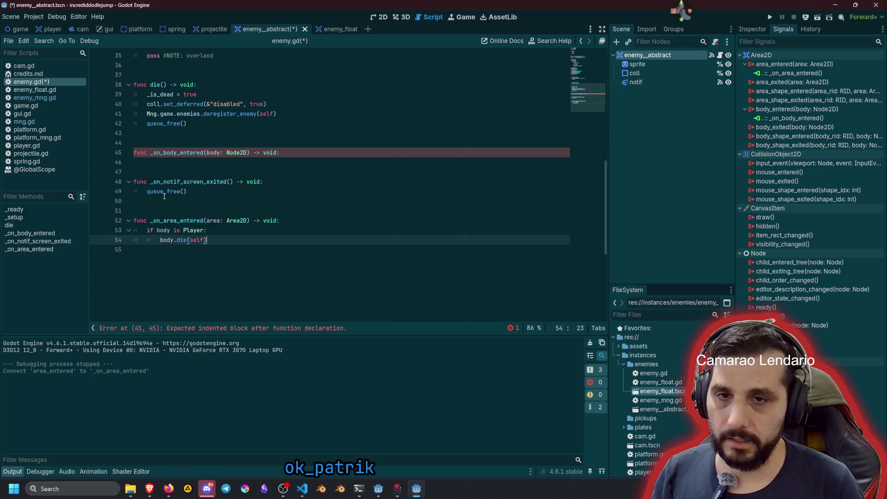
left_click(228, 160)
key("Up")
key("ctrl+shift+k")
key("ctrl+shift+k")
key("ctrl+shift+k")
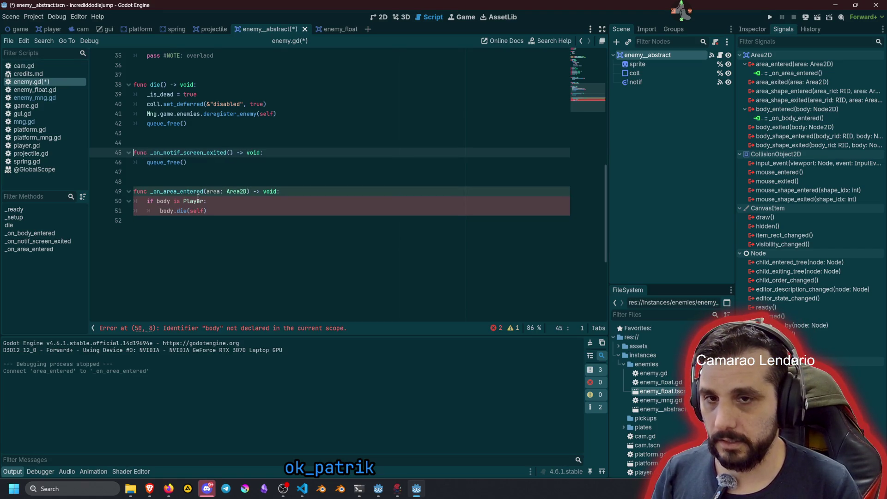
- Rename body to area in the Player check and die call, then run the game
double_click(167, 201)
type("area")
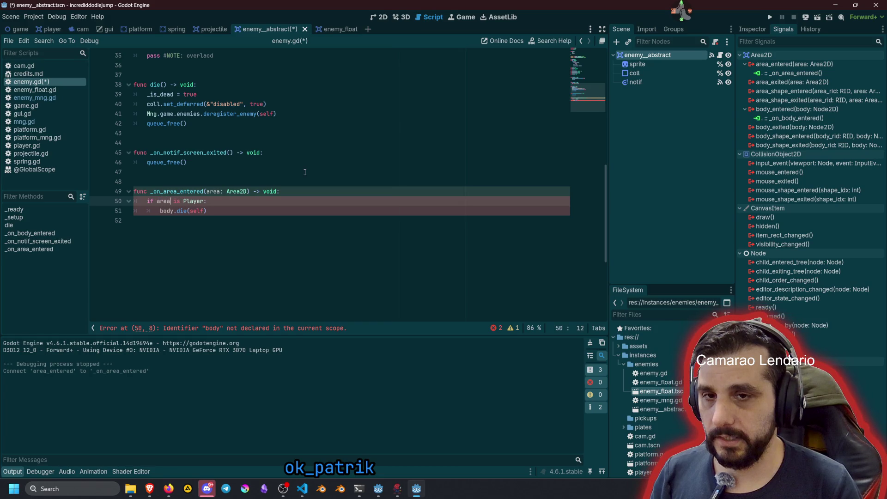
left_click(305, 173)
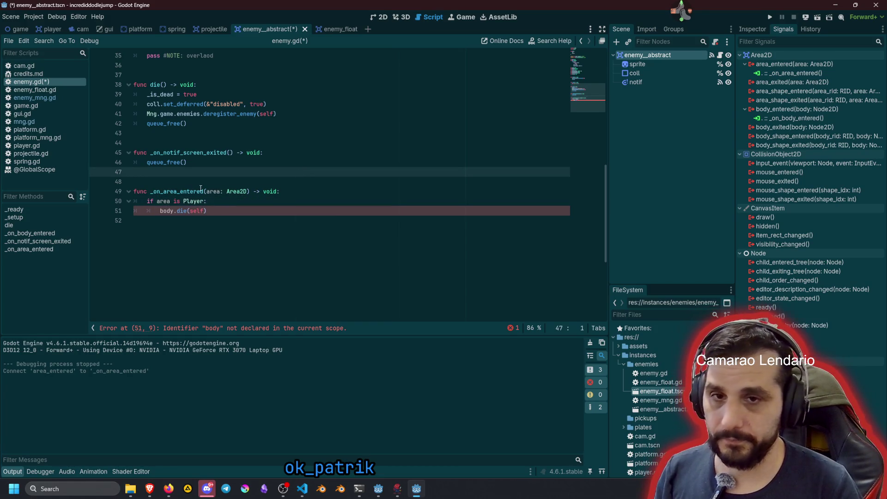
double_click(163, 213)
type("area")
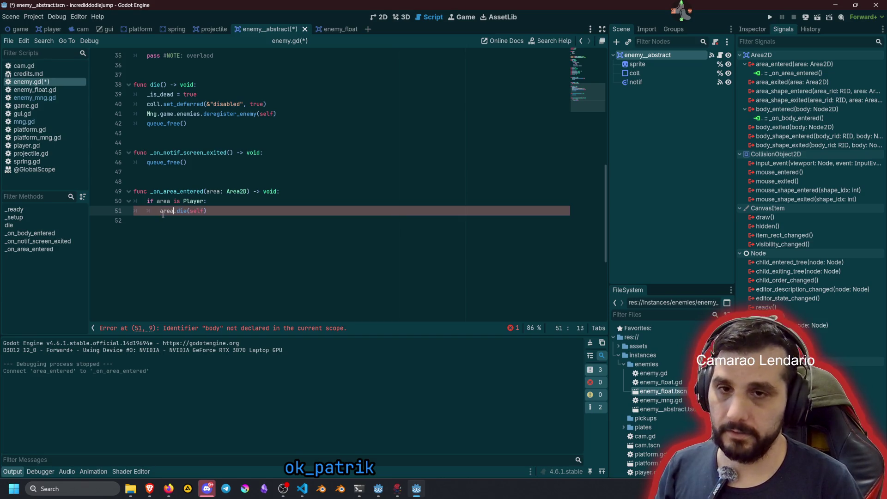
left_click(218, 183)
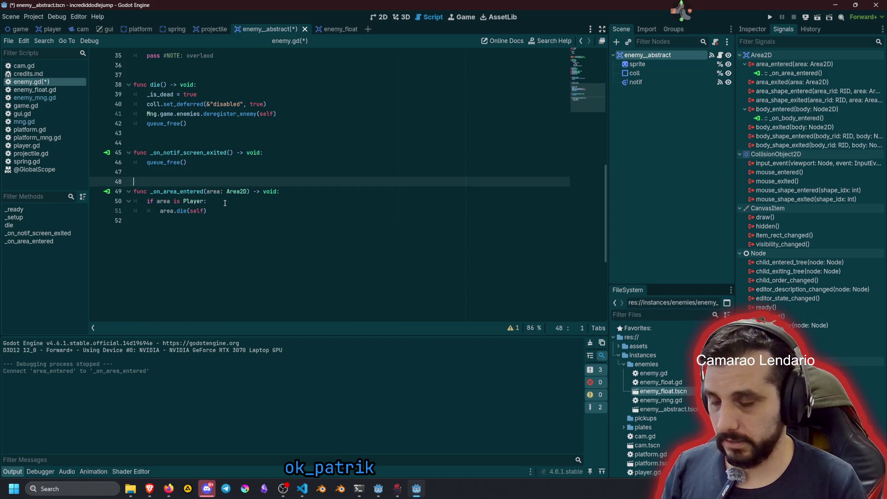
key("F5")
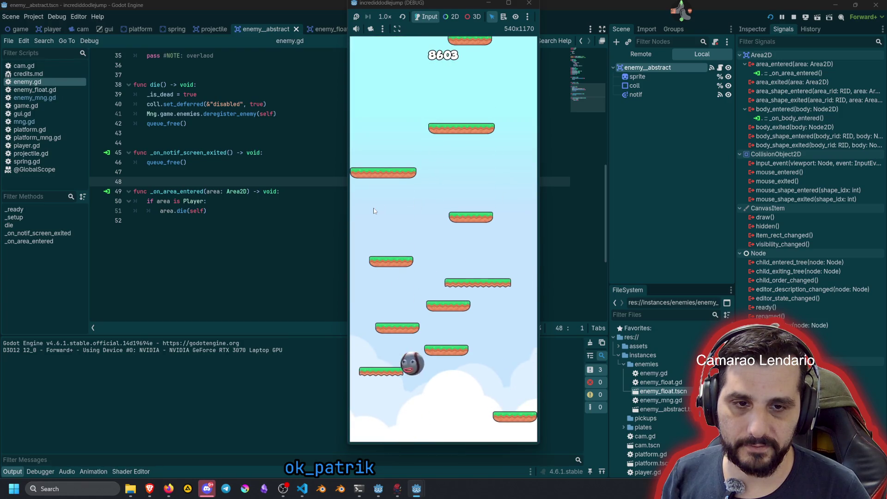
- Playtest through Game Over, restarting twice, then close the game window
left_click(435, 215)
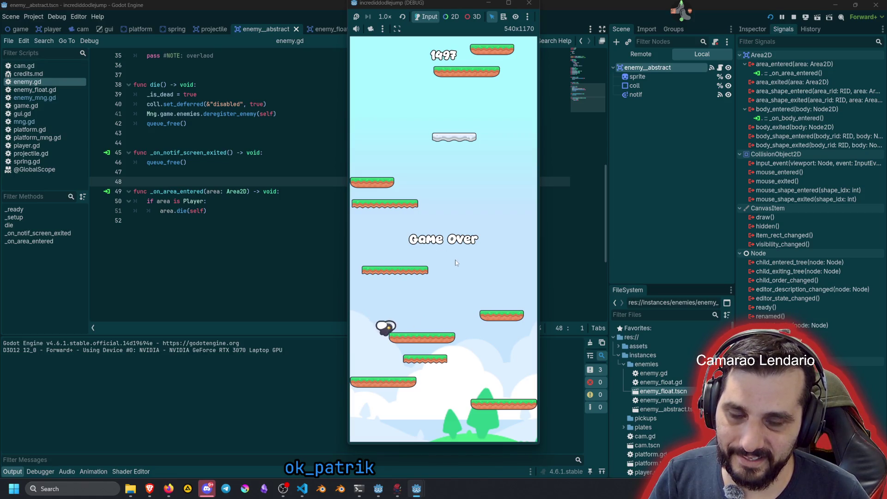
left_click(473, 285)
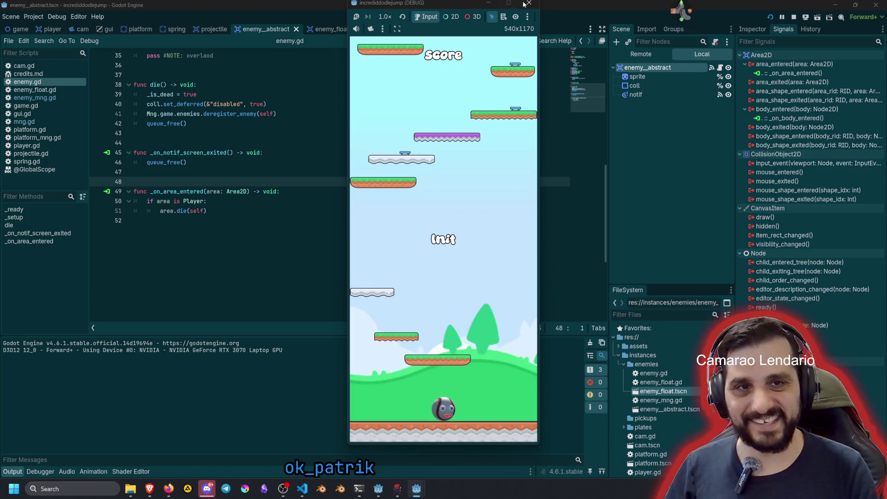
left_click(528, 4)
left_click(67, 471)
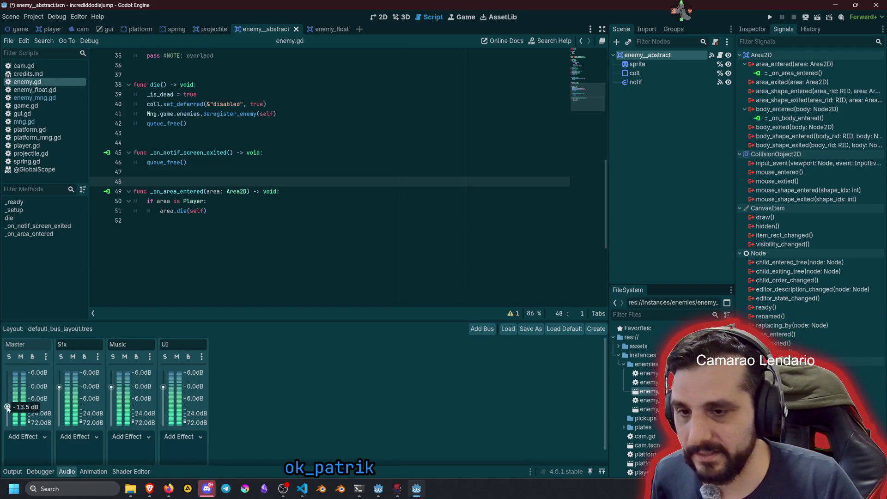
- Run the game again with the quieter Master bus, then stop it
left_click(333, 224)
key("F5")
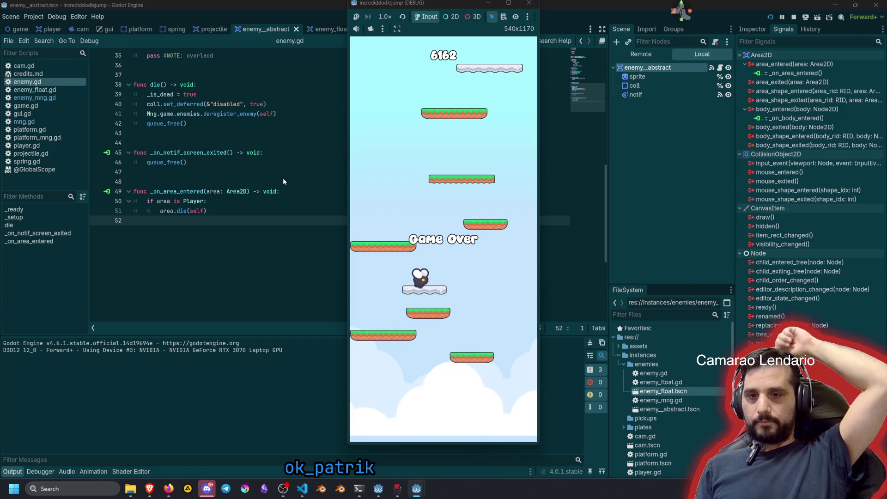
key("F8")
left_click(284, 180)
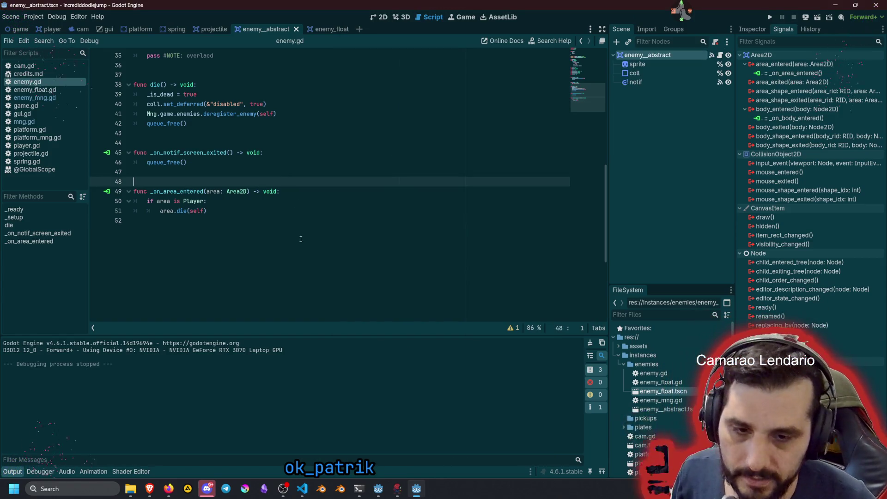
- Stage enemy_abstract.tscn and enemy.gd and commit them as 'fix: enemy can kill the player'
left_click(302, 489)
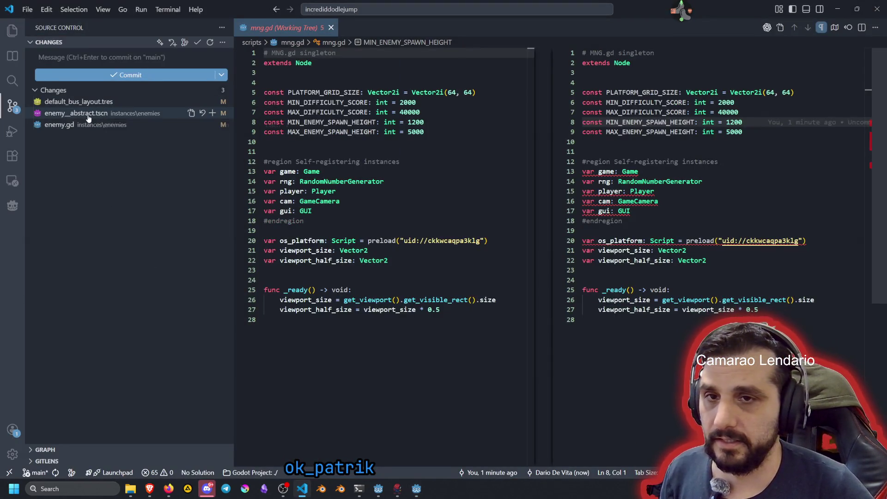
left_click(89, 114)
left_click(212, 124)
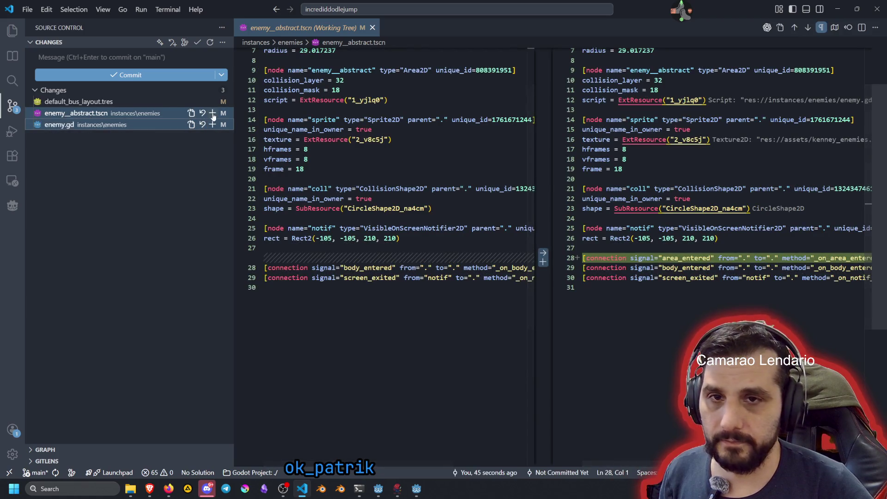
left_click(212, 113)
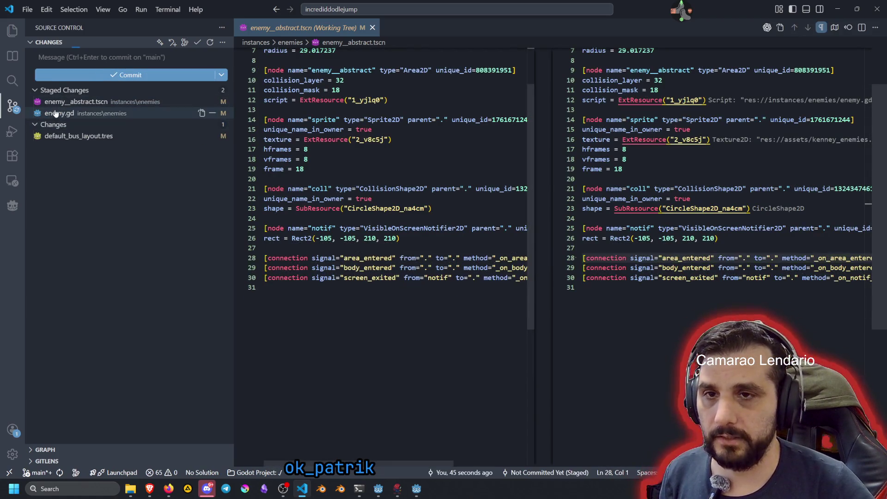
left_click(63, 57)
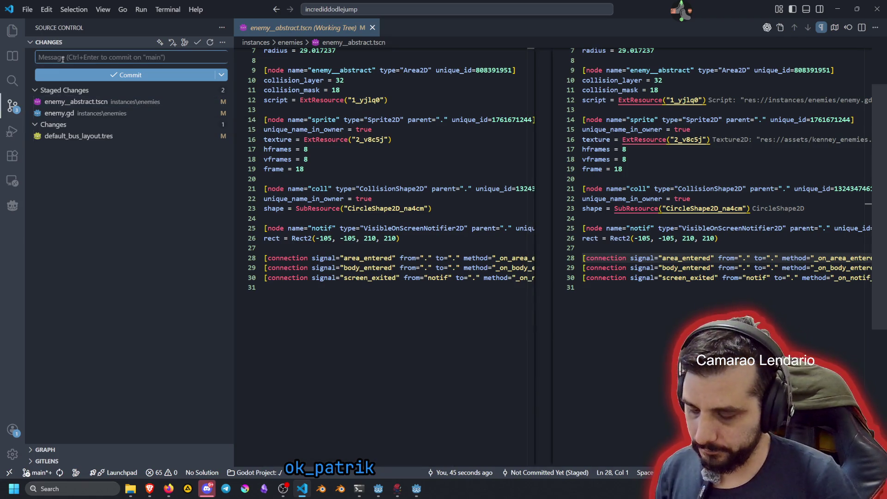
type("fix: enemy can ")
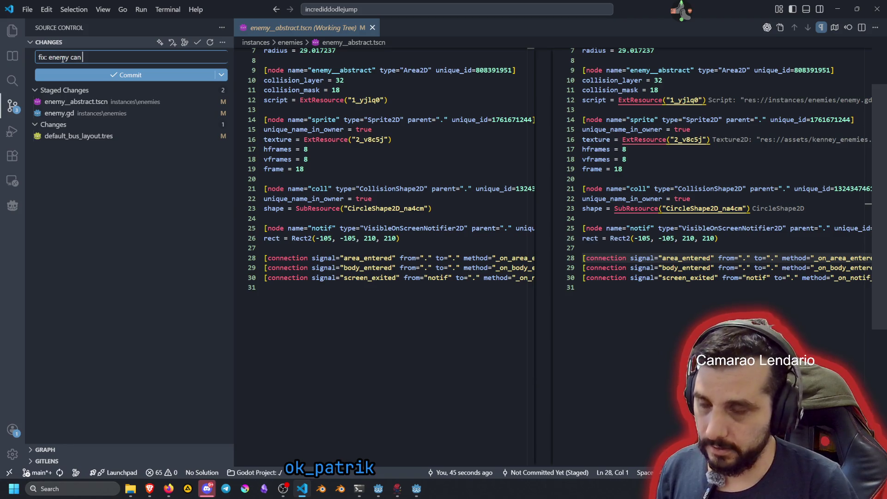
type("kill the player")
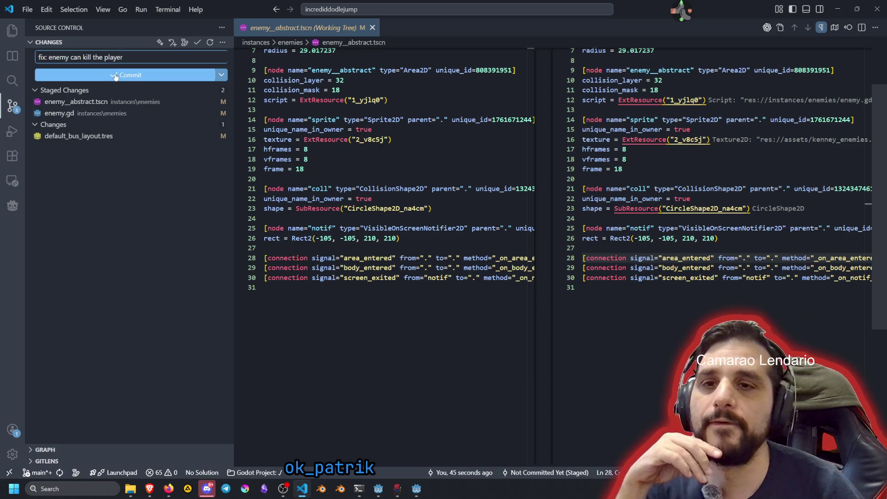
left_click(194, 75)
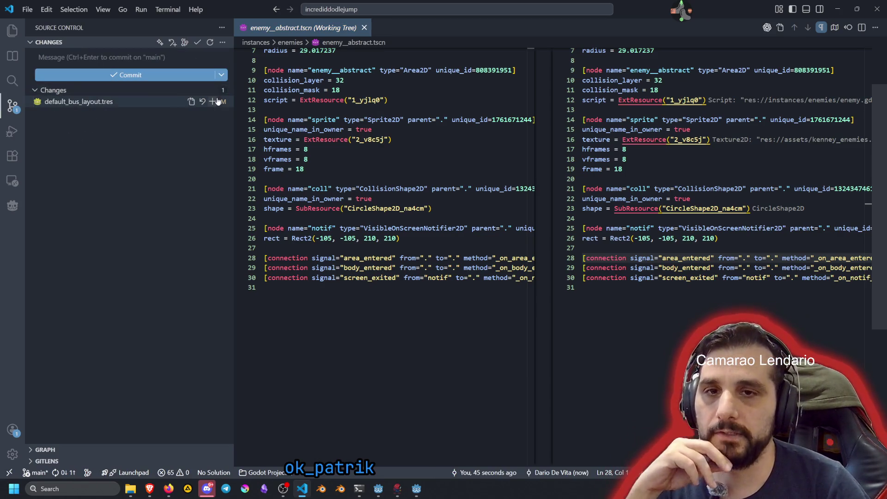
- Stage default_bus_layout.tres and commit it as 'feat: reduce the master volume'
left_click(214, 90)
left_click(72, 59)
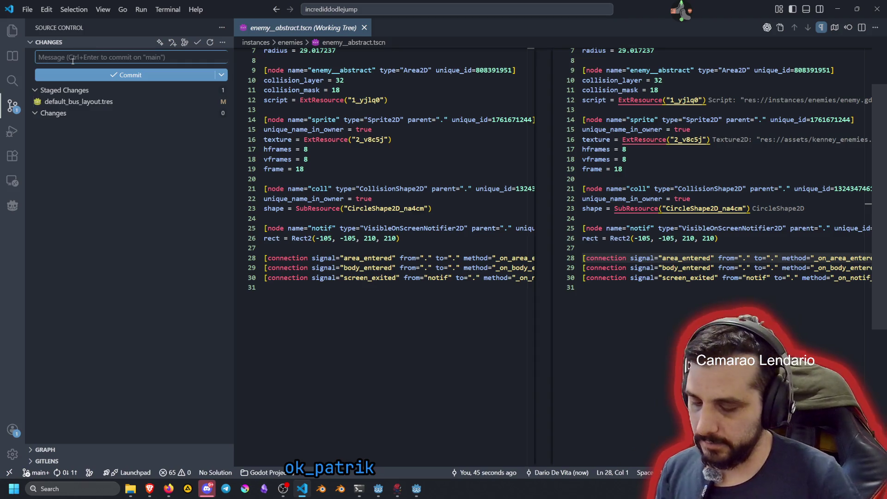
type("reduce")
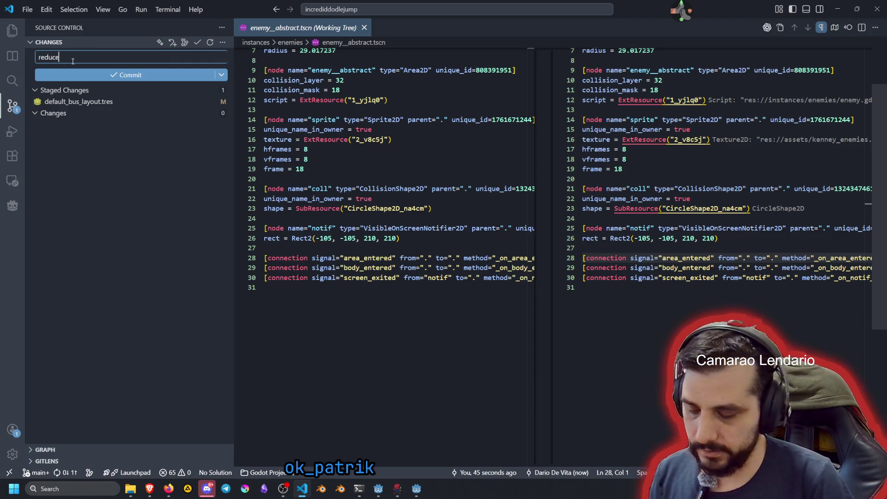
key("Home")
type("chore:")
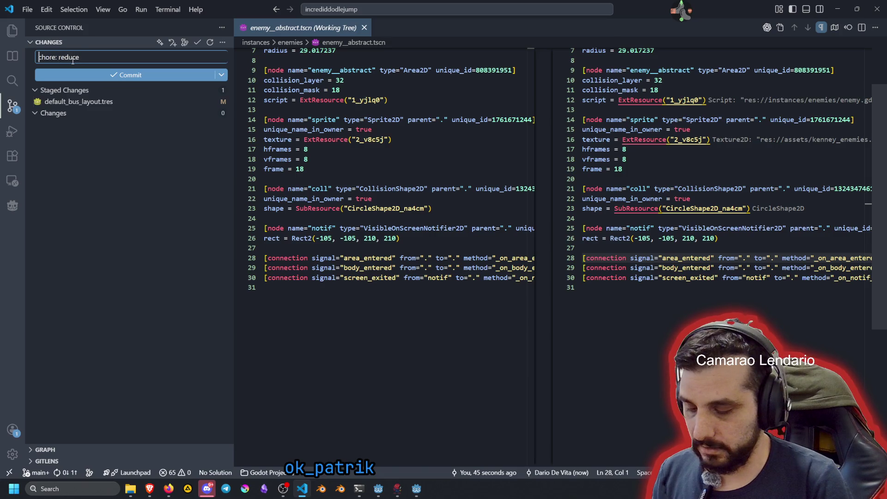
key("ctrl+shift+Right")
type("feat: reduce the master v")
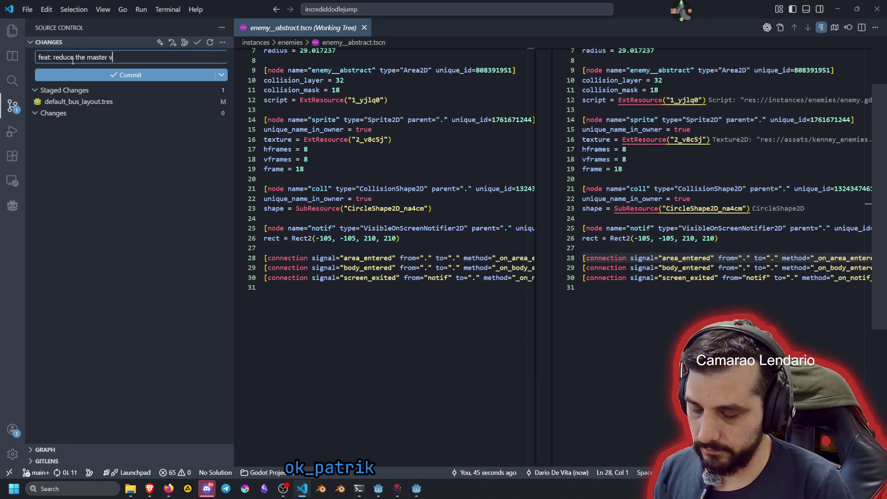
type("olume")
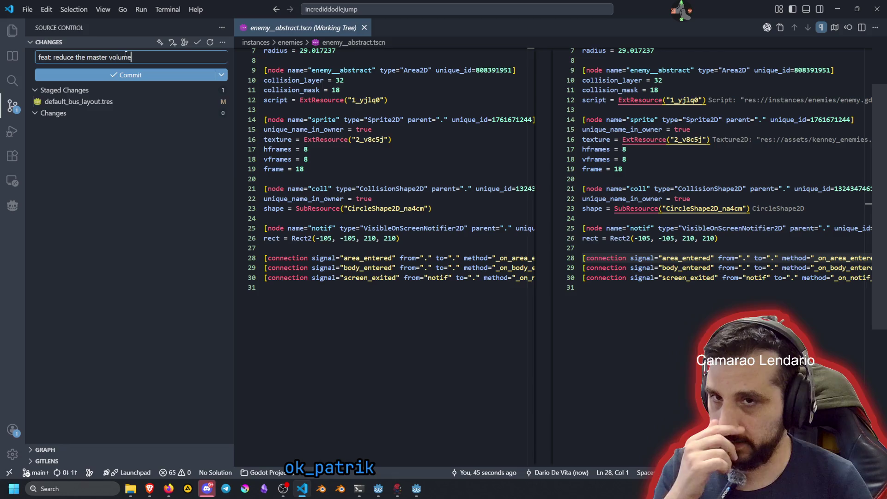
left_click(130, 75)
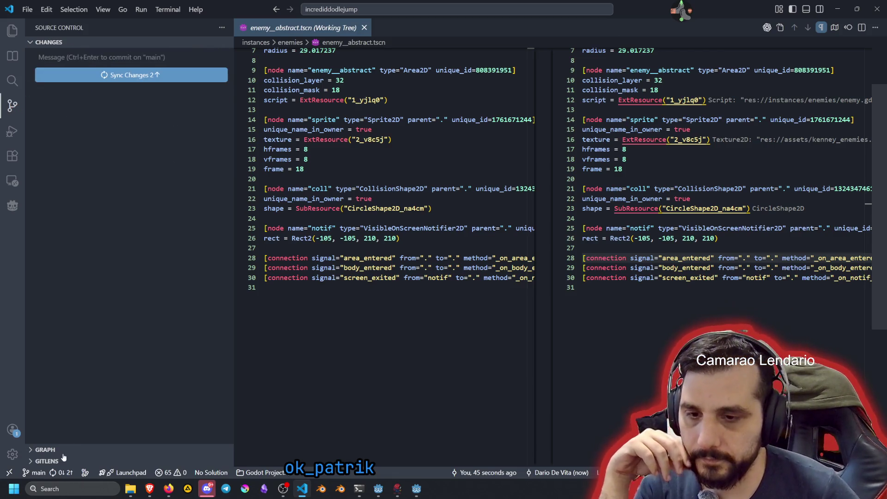
left_click(60, 472)
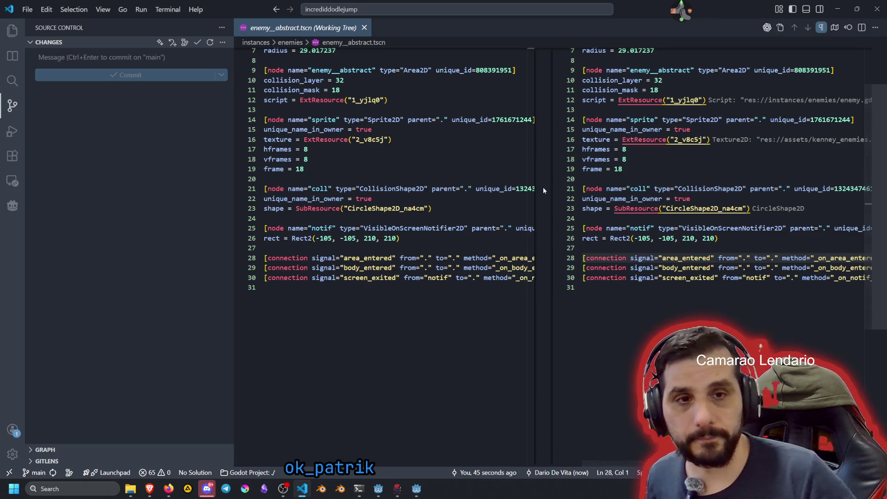
- Widen the diff's left pane, then return to the Godot editor on enemy.gd
left_click_drag(553, 187, 567, 187)
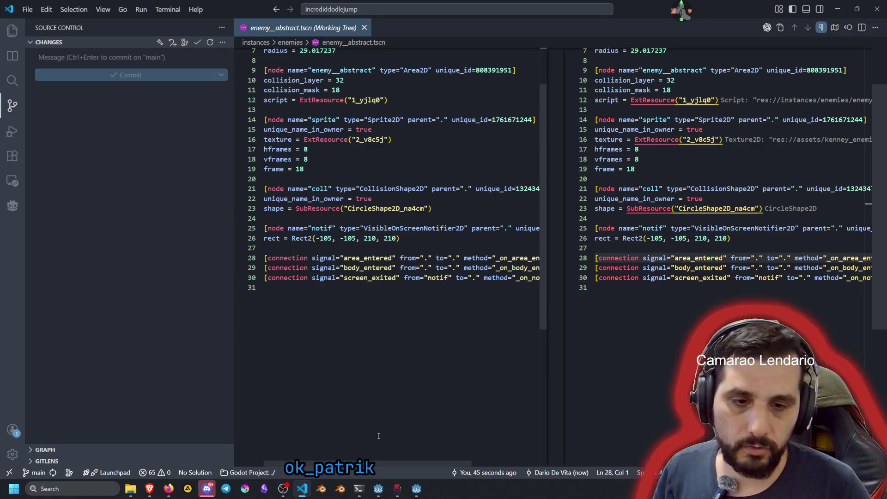
mouse_move(417, 489)
left_click(416, 458)
left_click(297, 258)
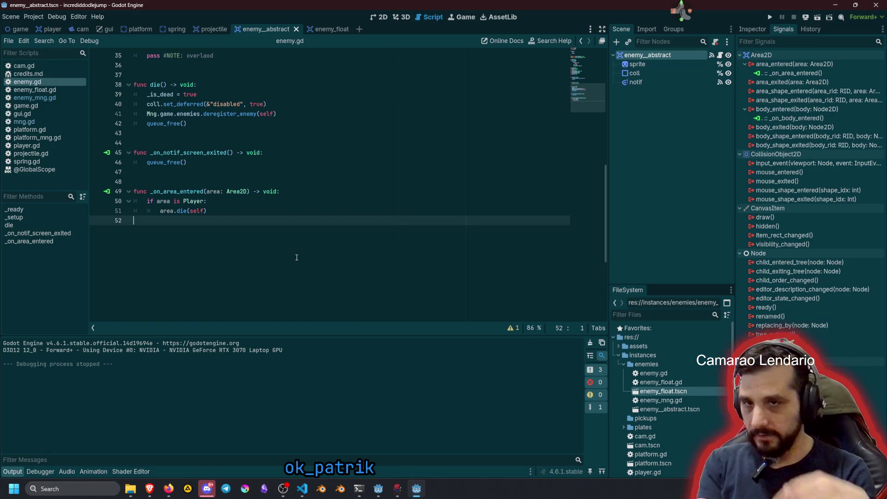
- In projectile.gd, wrap the enemy.die() call inside an 'if enemy.can_die:' check
left_click(51, 153)
left_click(164, 211)
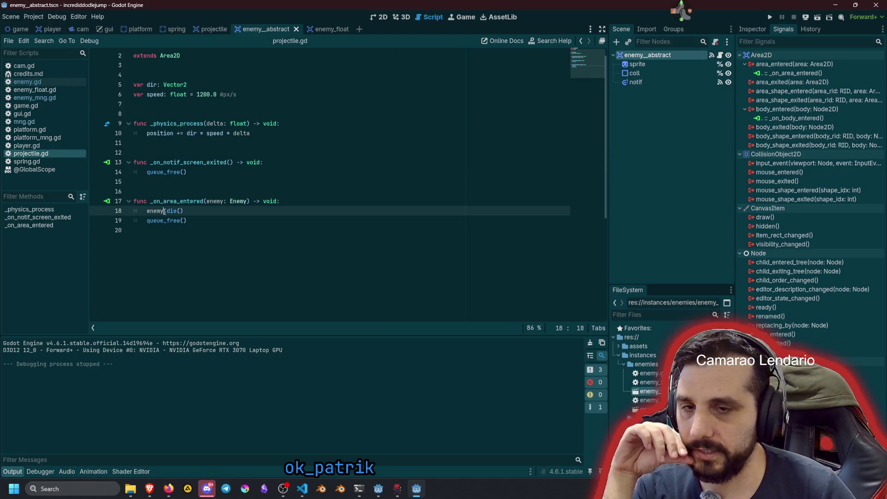
key("Home")
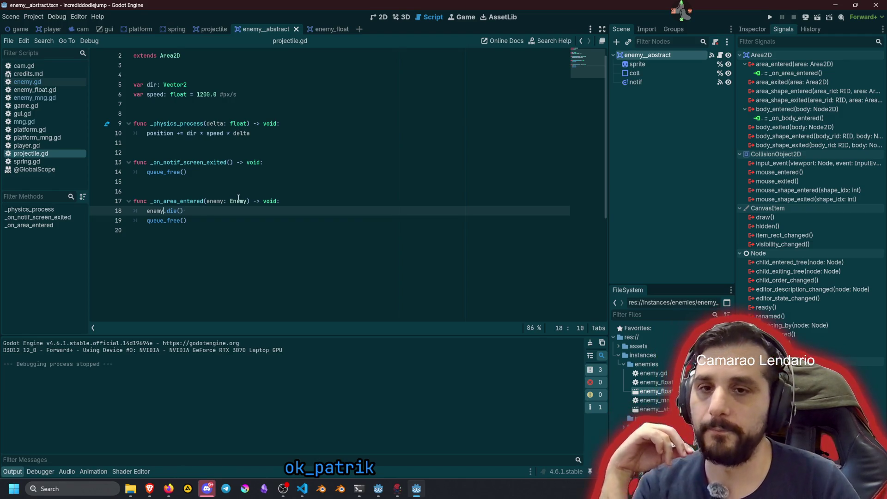
key("ctrl+shift+Return")
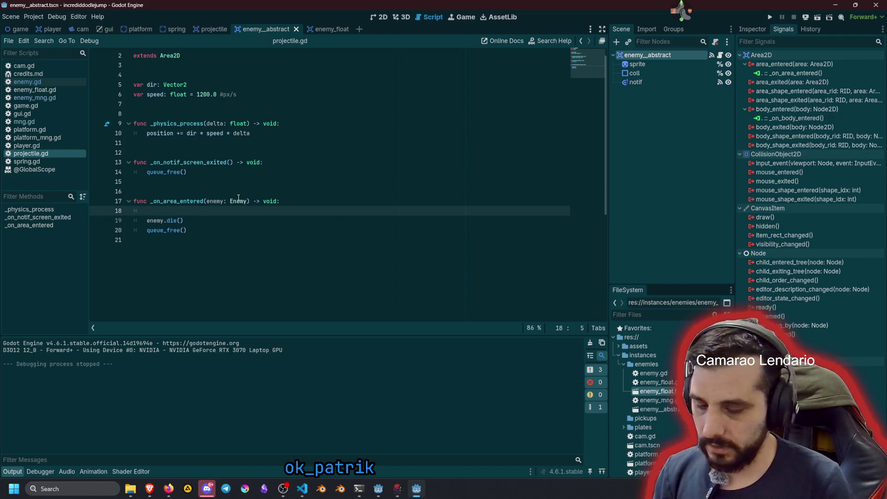
type("ifenemy.")
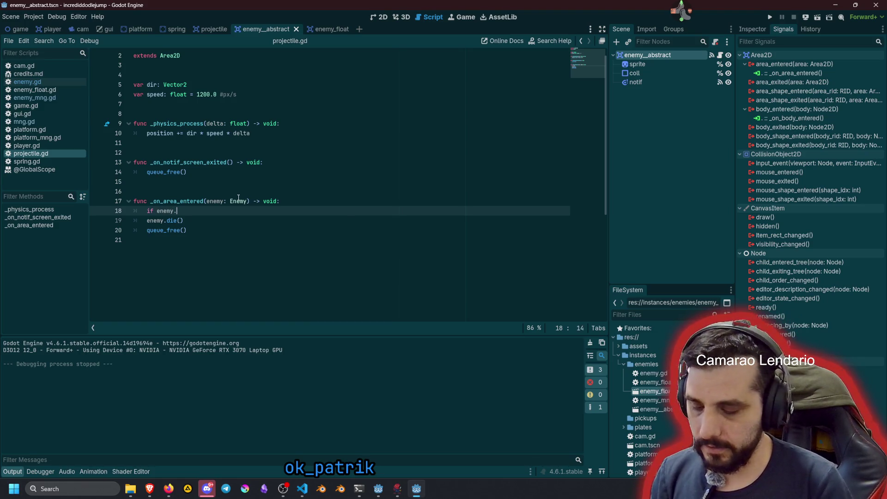
type("can_die")
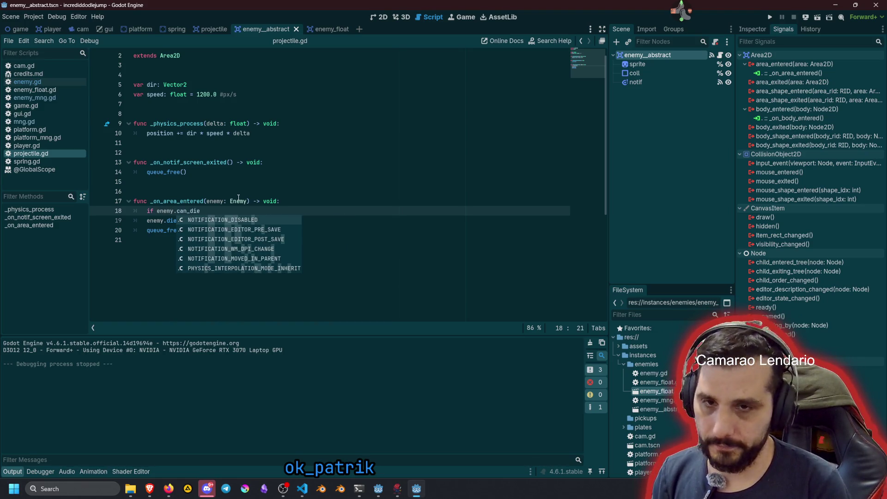
type(":")
key("Down")
key("Tab")
key("Up")
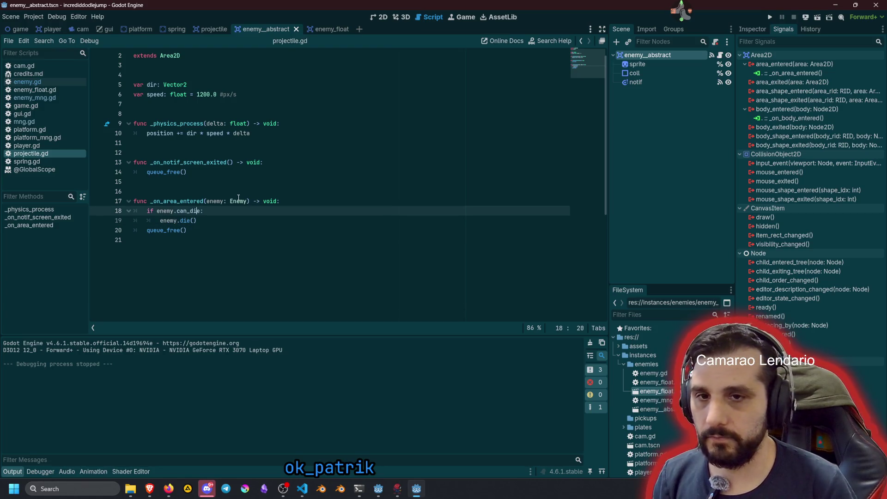
key("ctrl+shift+Right")
- Jump from the Enemy type to its script, enemy.gd, for editing
left_click(237, 201)
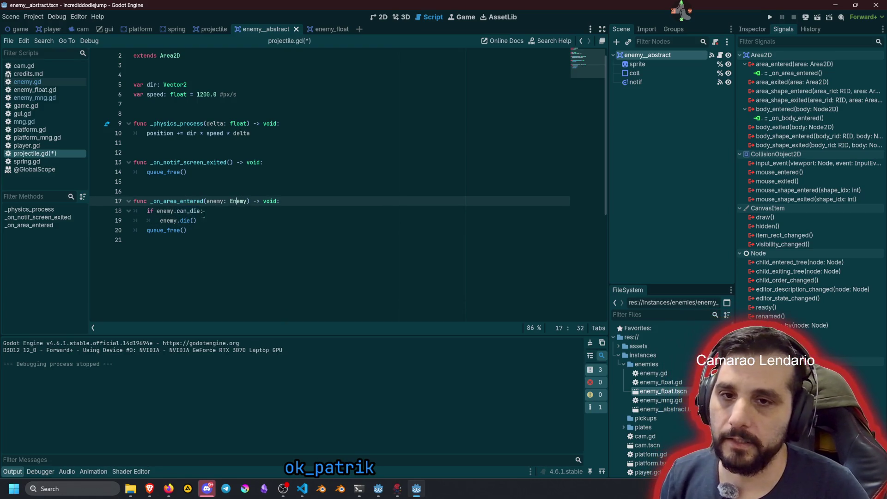
left_click(239, 203, "ctrl")
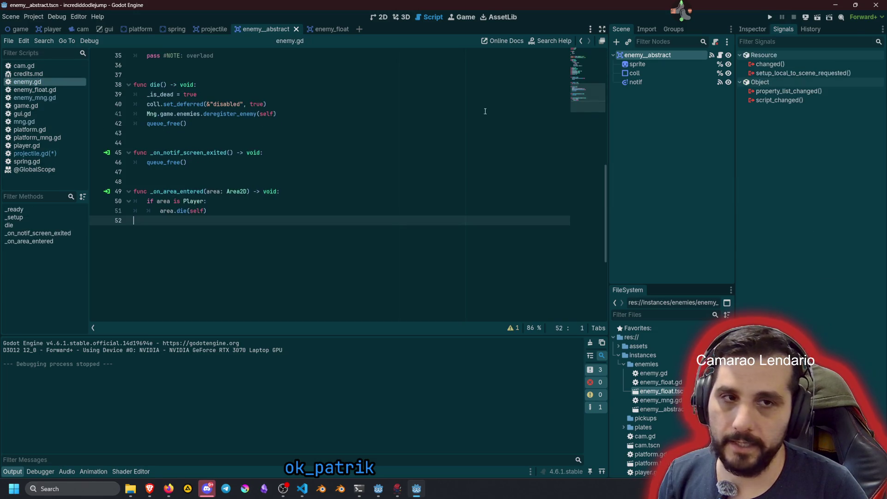
left_click_drag(590, 97, 589, 61)
left_click(415, 149)
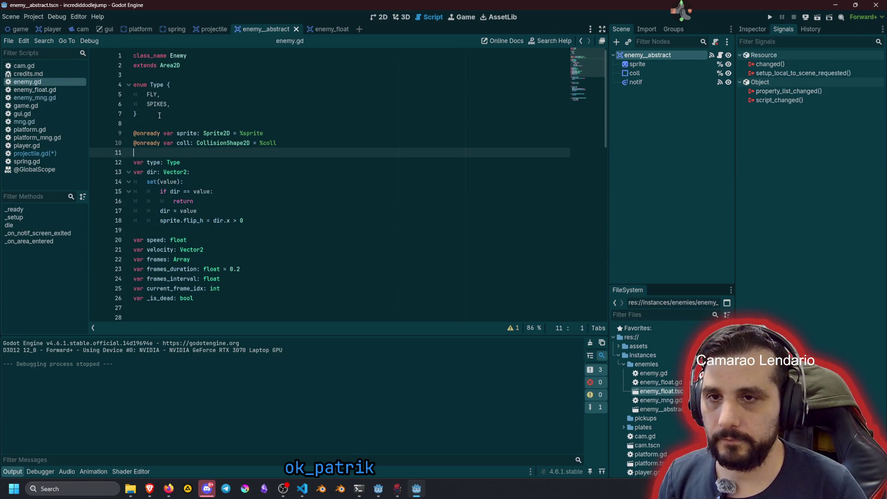
- Declare 'var can_die: bool' above the speed variable in enemy.gd and save
left_click(176, 247)
scroll(176, 247, "down", 3)
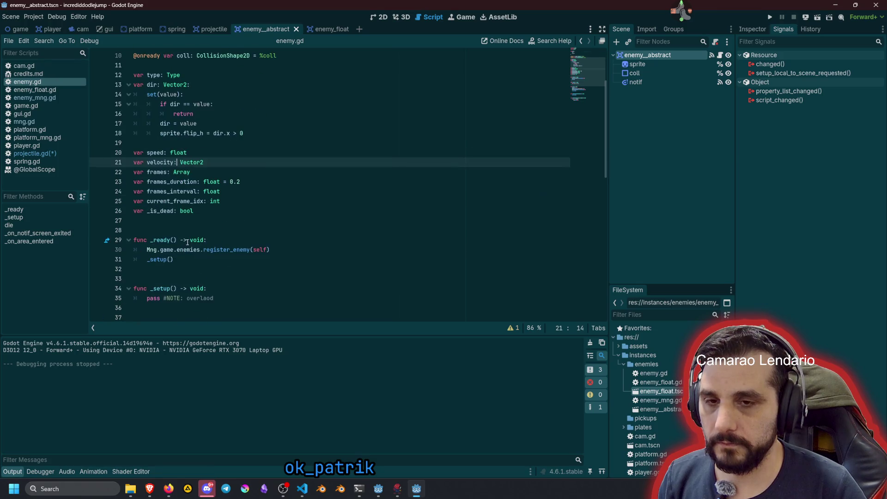
left_click(328, 219)
key("Up")
key("Up")
key("Up")
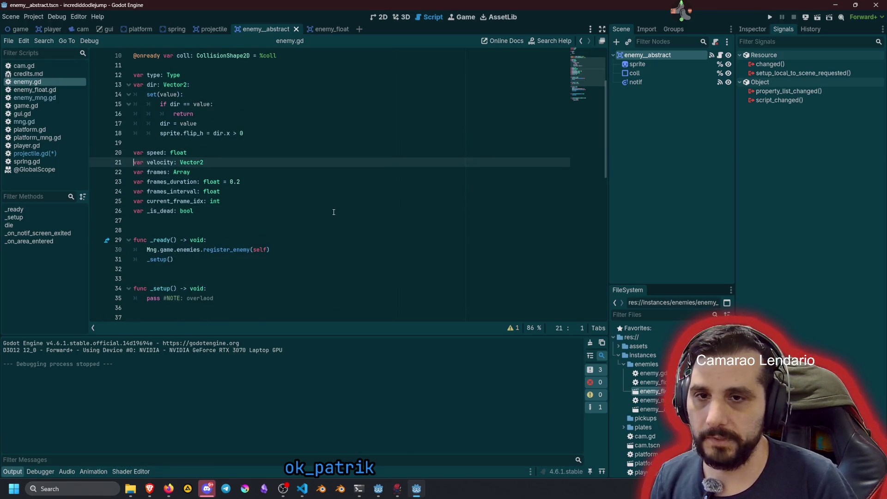
key("Up")
key("Up")
key("Up")
key("Return")
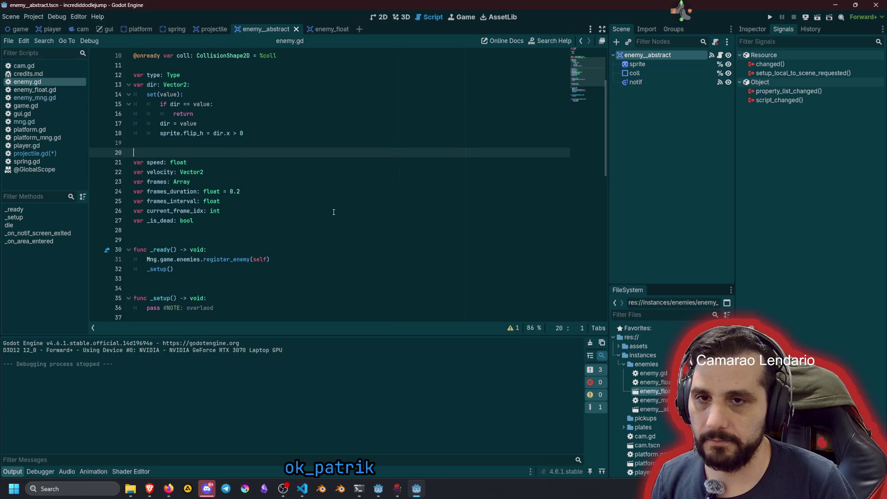
type("var can_die")
type("var ")
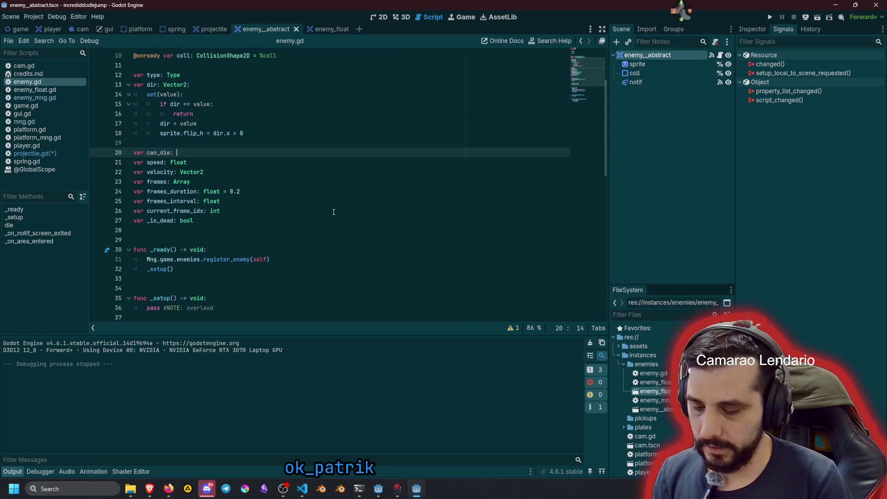
type("ool")
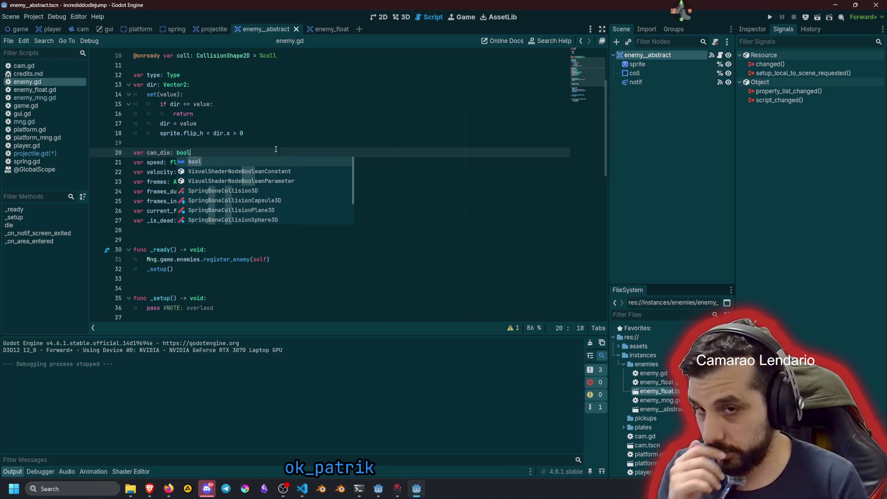
left_click(244, 134)
left_click(165, 153)
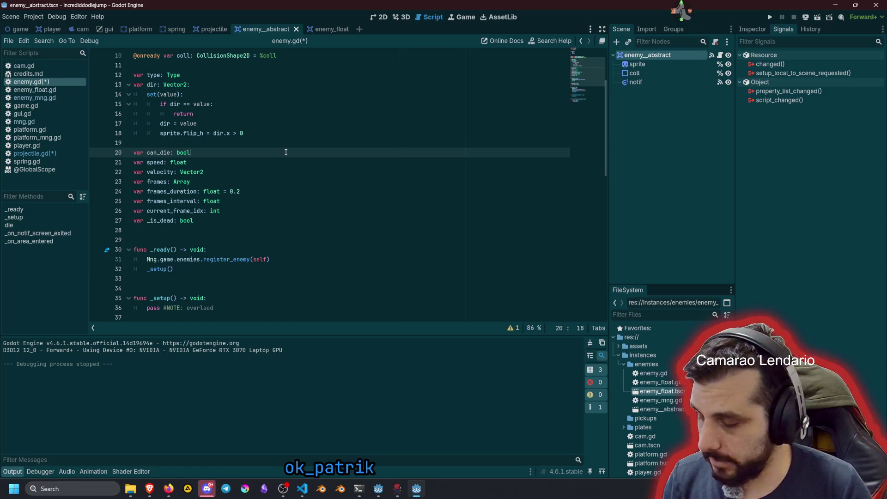
key("Up")
key("ctrl+s")
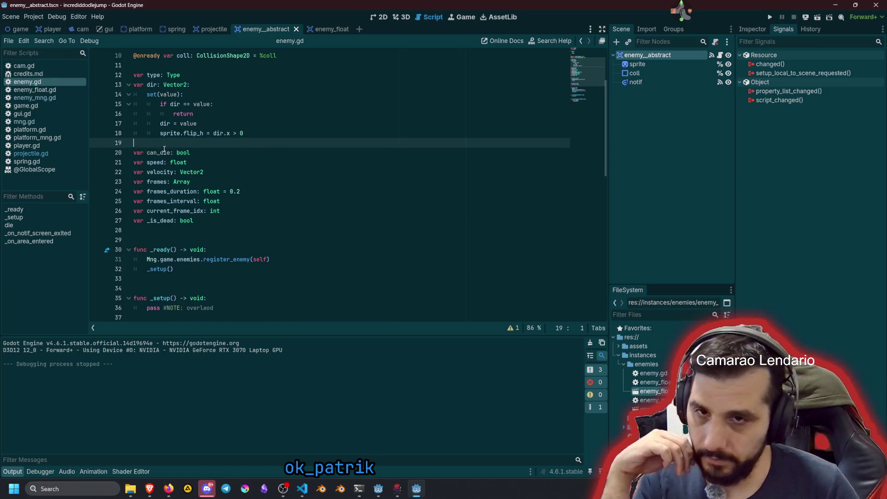
double_click(161, 153)
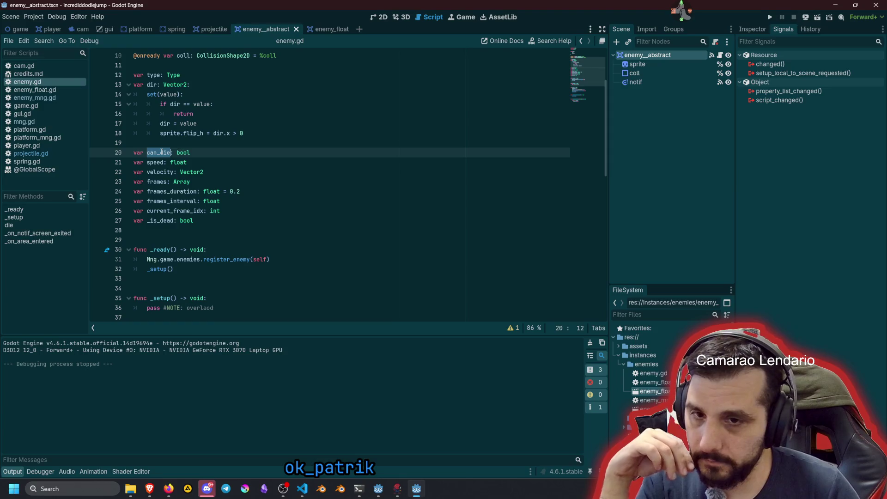
left_click(238, 133)
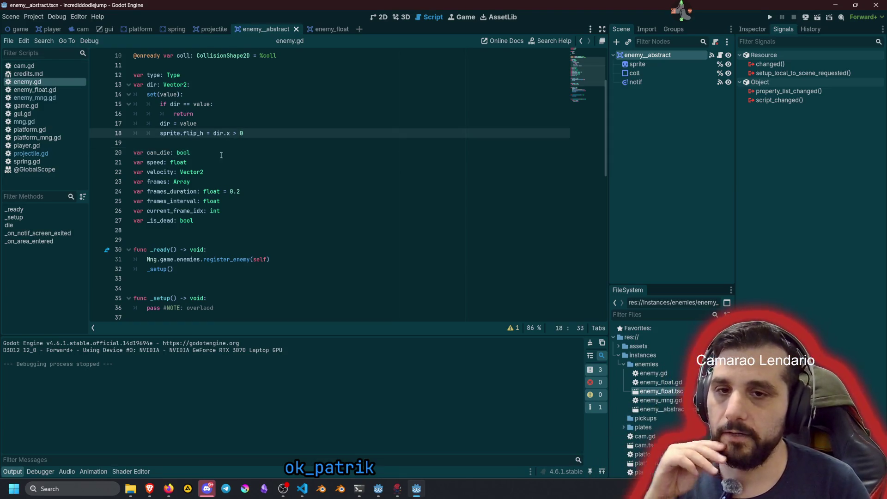
- Add 'if not can_die: return' at the top of die(), then switch to enemy_float.gd
scroll(221, 155, "down", 9)
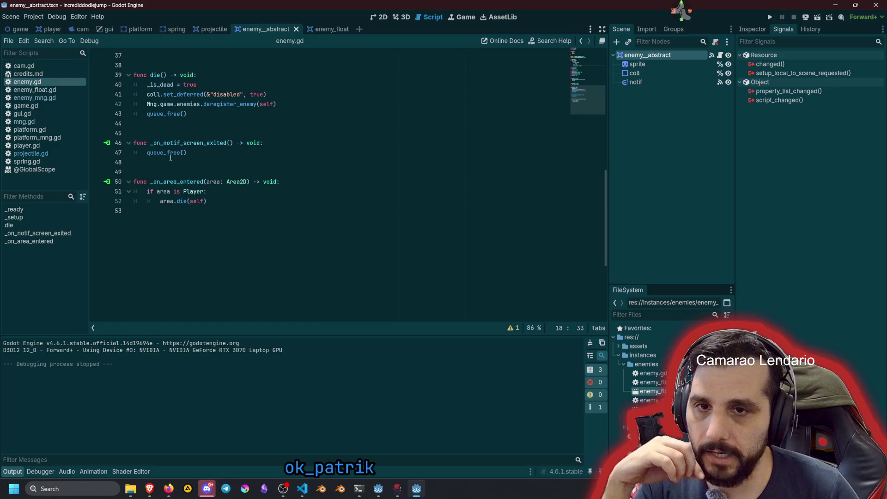
scroll(171, 158, "up", 4)
left_click(234, 191)
key("Return")
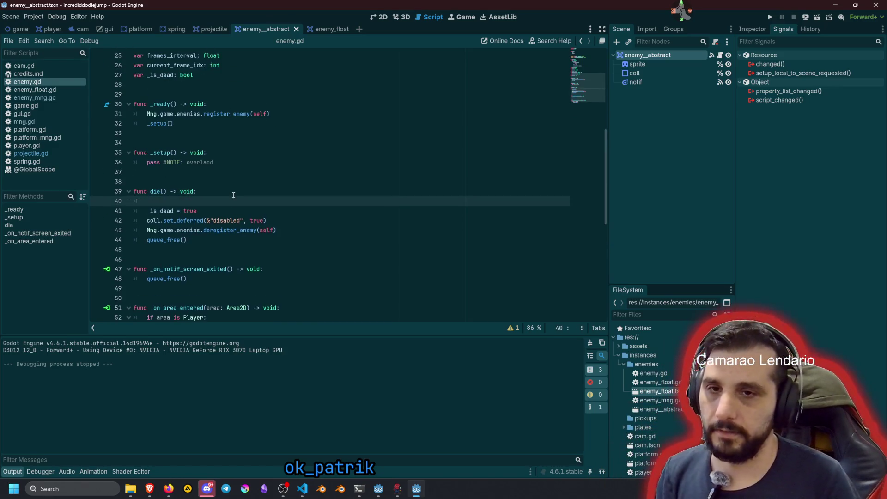
type("if not can")
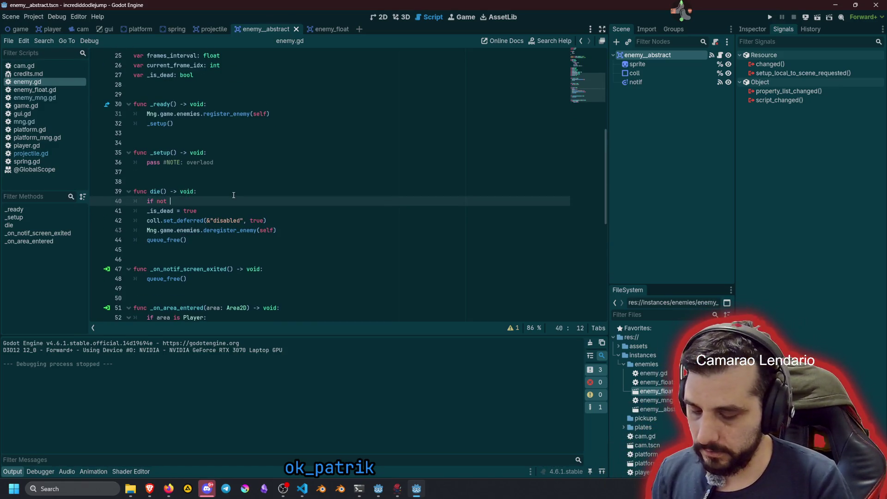
key("Return")
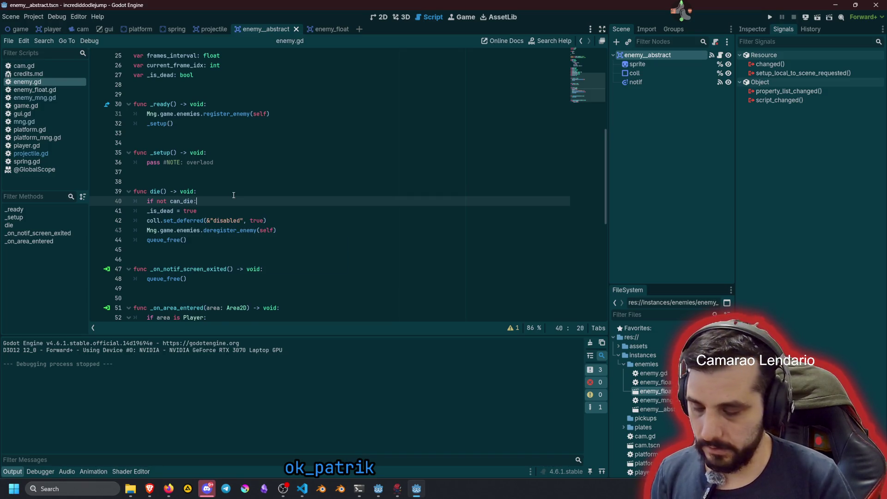
key("Return")
type("return")
left_click(234, 195)
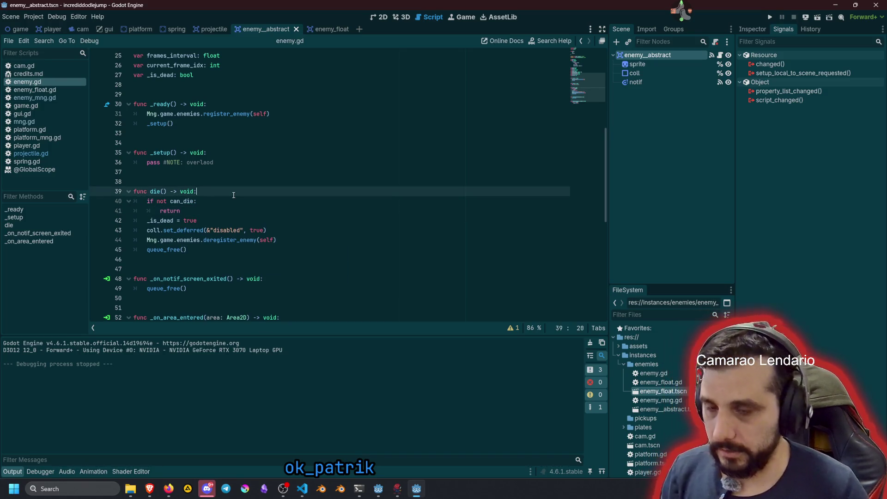
left_click(237, 183)
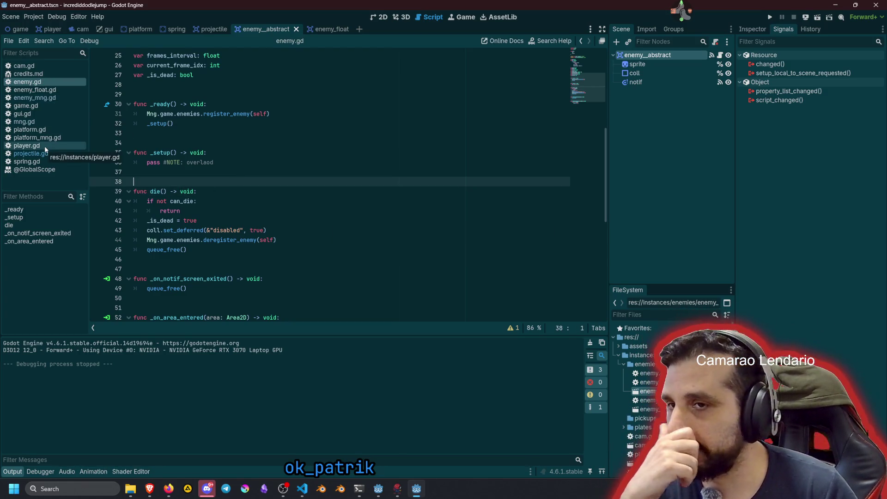
left_click(40, 90)
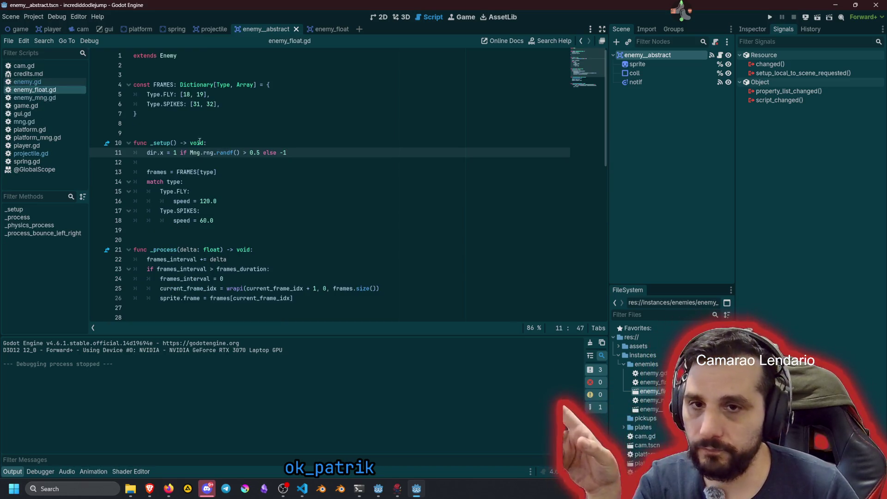
- Set can_die = true under the FLY case and can_die = false under SPIKES
left_click(202, 191)
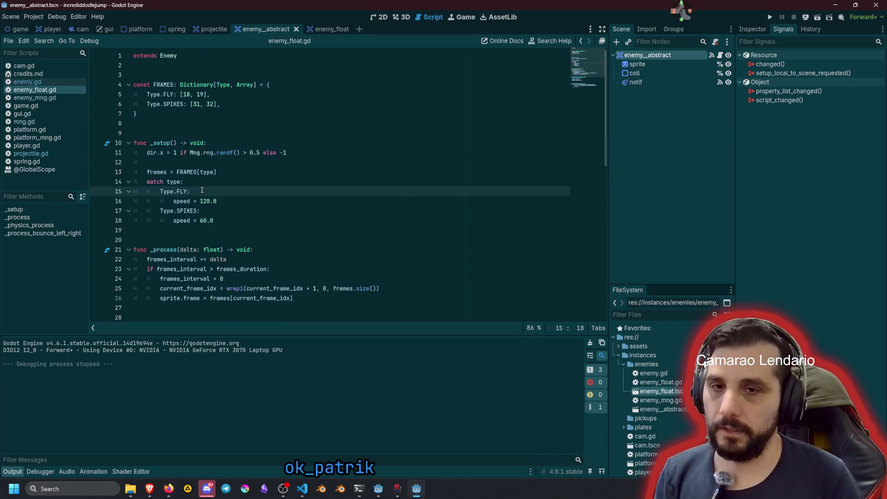
key("Return")
type("can_die = true")
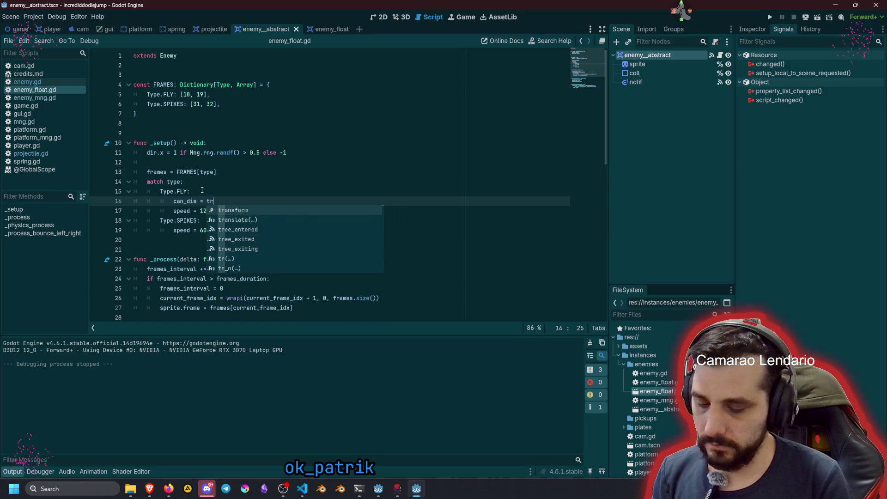
key("shift+Home")
key("ctrl+c")
key("Down")
key("Down")
key("End")
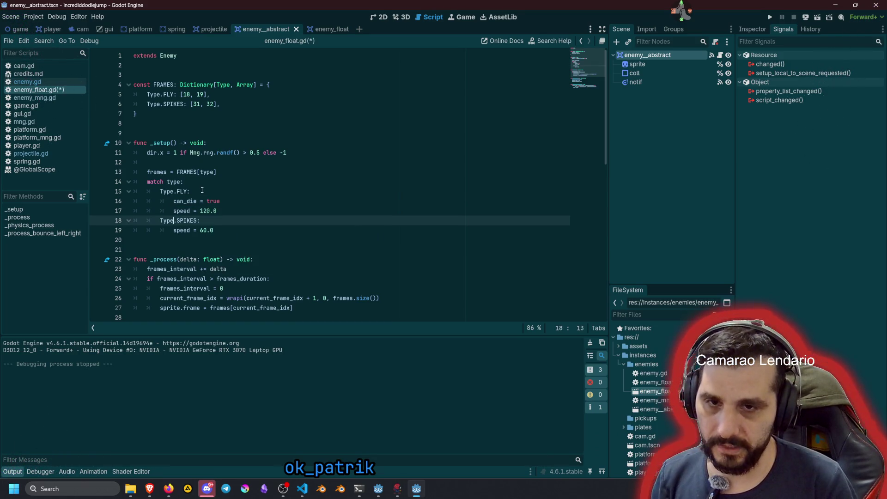
key("Return")
key("ctrl+v")
key("ctrl+shift+Left")
type("false")
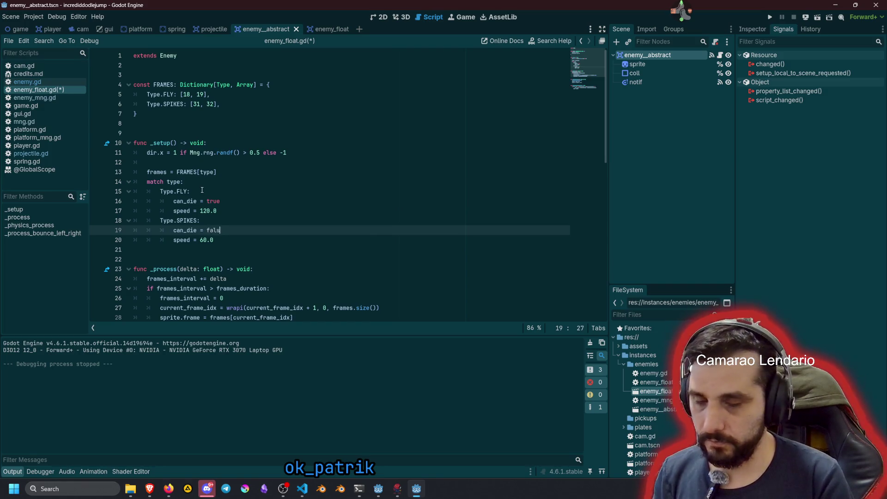
- Check the FLY speed 120.0 and SPIKES 60.0 lines, then save enemy_float.gd
left_click(202, 191)
left_click(192, 231)
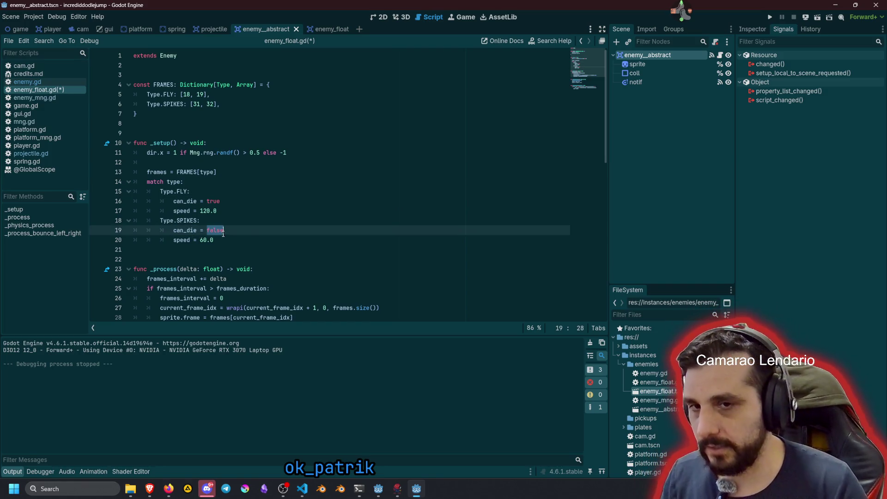
left_click(277, 224)
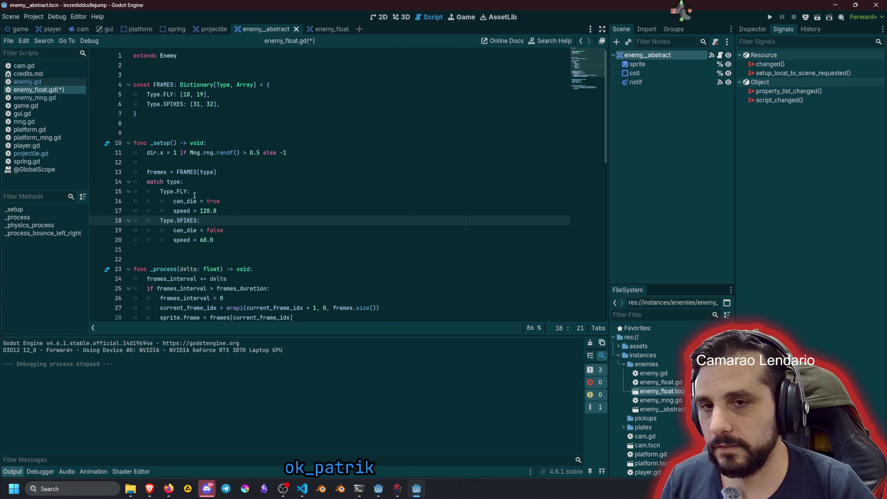
left_click(237, 216)
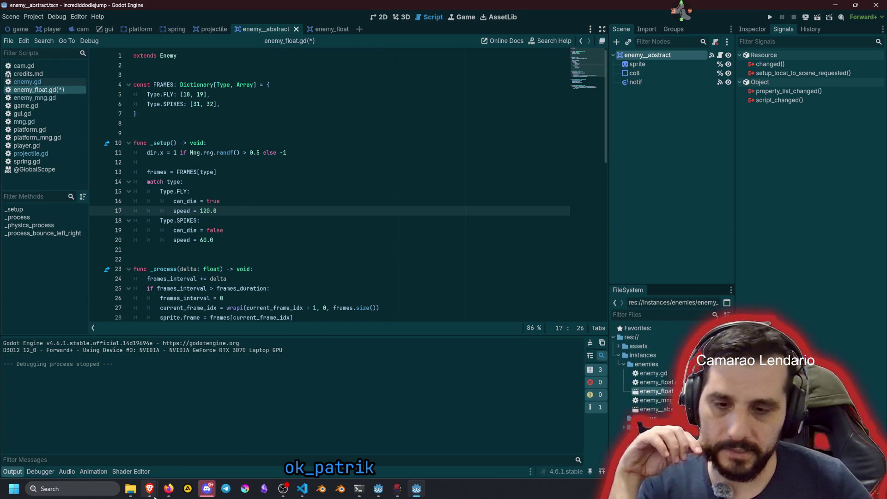
mouse_move(149, 489)
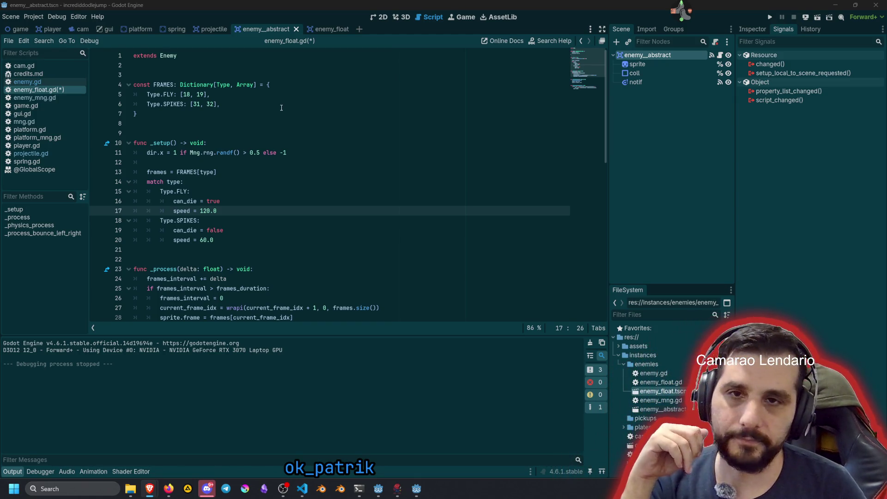
left_click(285, 132)
key("ctrl+s")
left_click(295, 142)
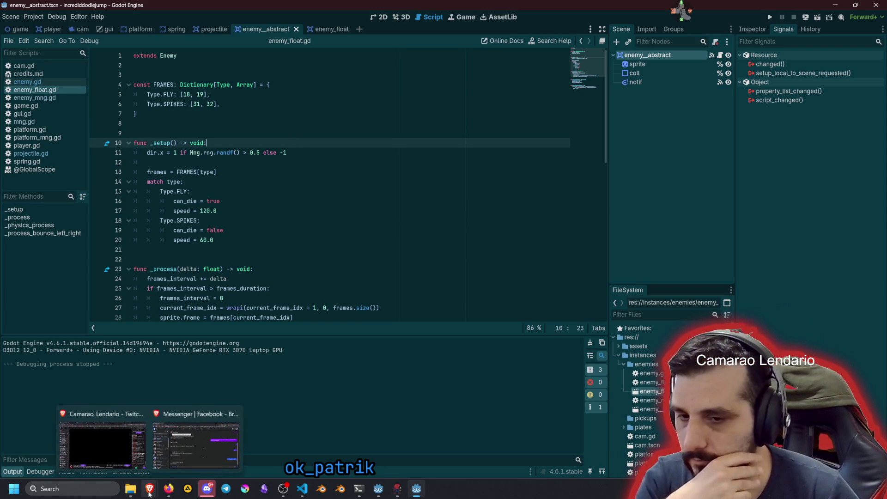
left_click(104, 439)
- Switch to the Core Mechanics Challenge jam page and read through its rules
left_click(573, 8)
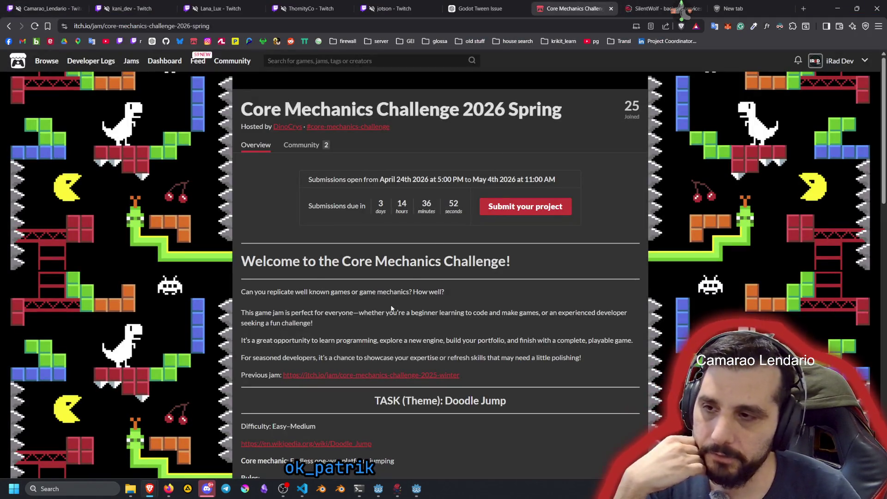
scroll(392, 301, "down", 6)
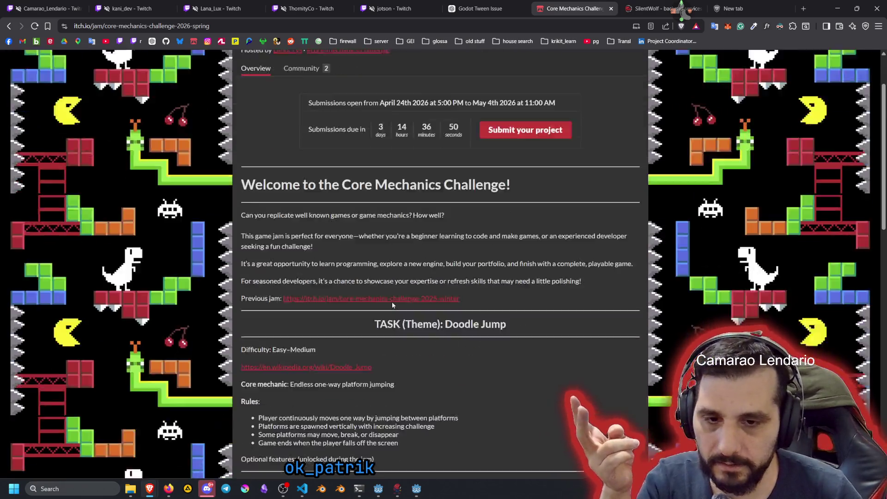
scroll(392, 304, "down", 5)
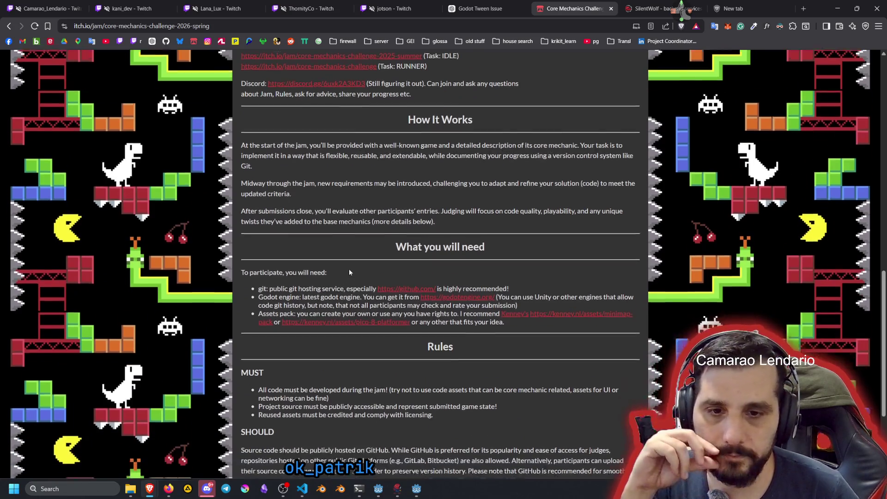
scroll(349, 269, "down", 3)
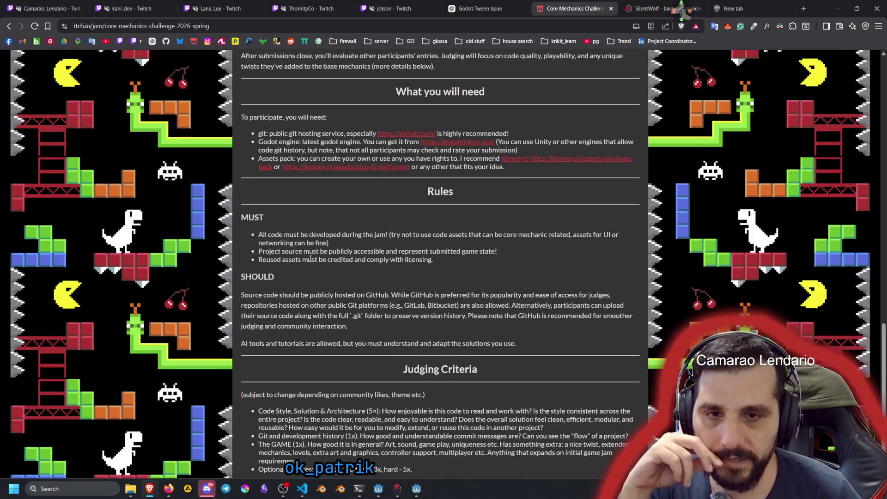
scroll(315, 257, "up", 5)
scroll(310, 258, "up", 3)
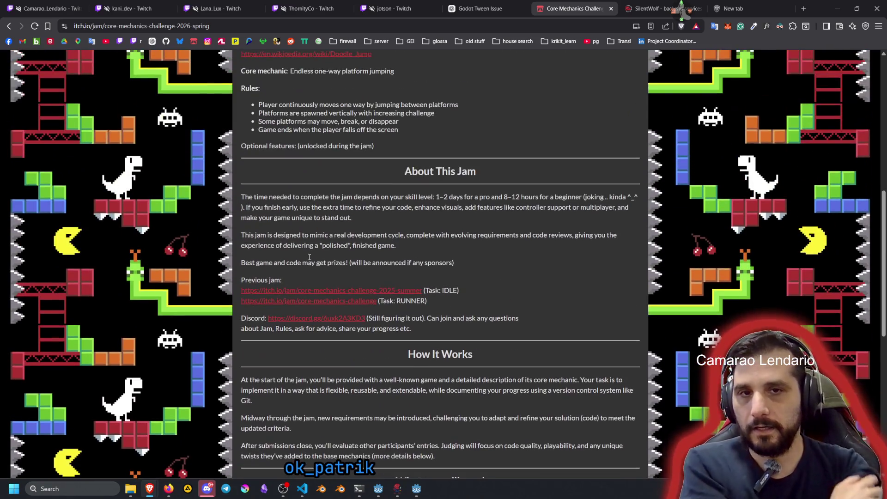
scroll(310, 260, "up", 8)
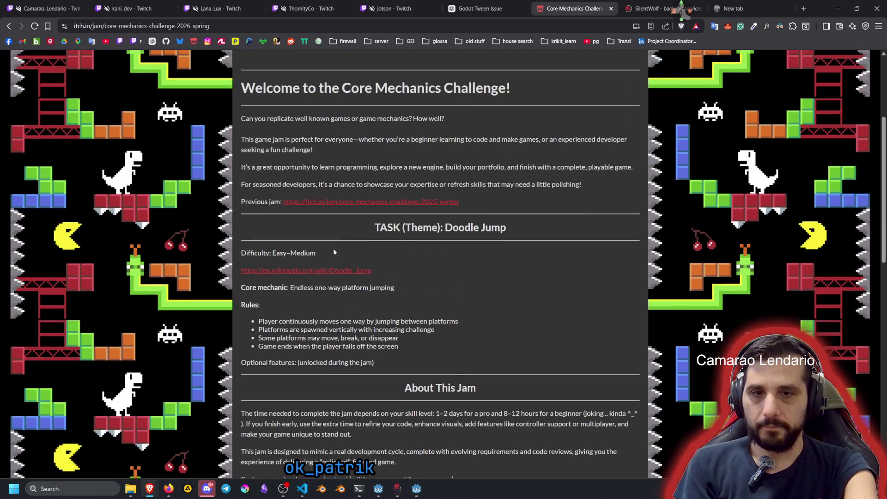
scroll(292, 263, "down", 5)
double_click(308, 191)
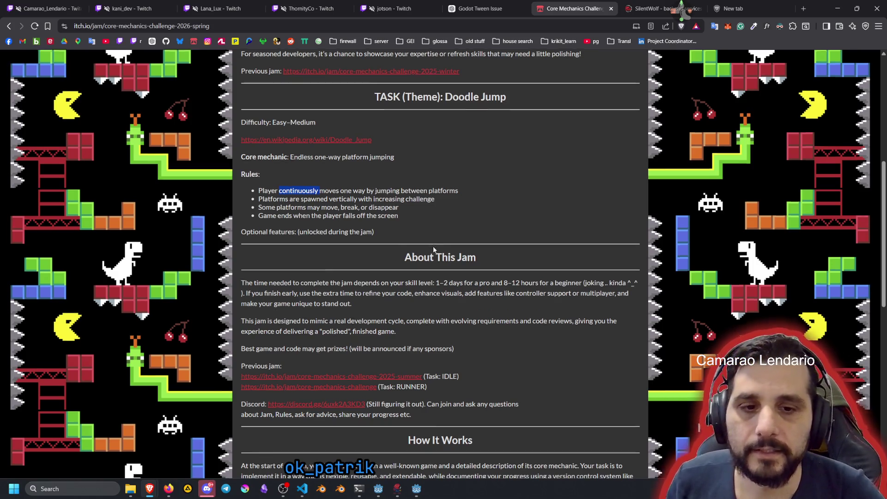
- Highlight the judging criteria: Code Style, Git history, GAME and Optional features
scroll(433, 246, "down", 5)
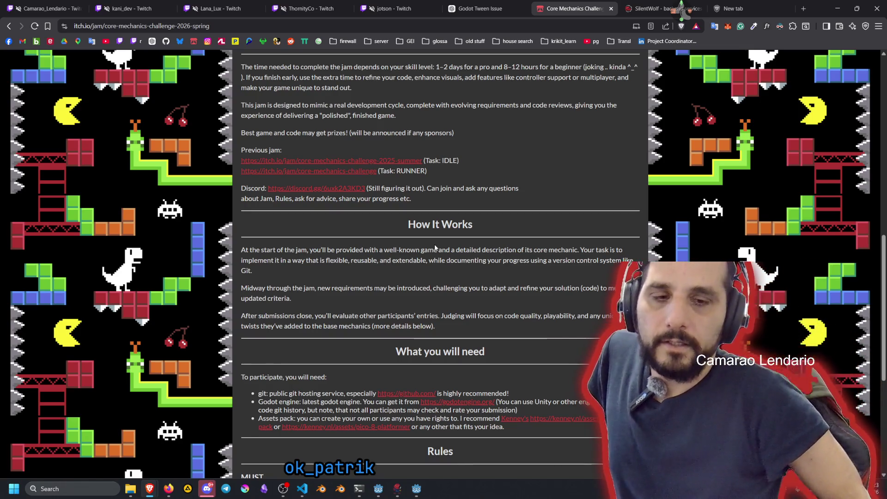
scroll(437, 247, "up", 1)
scroll(439, 243, "down", 7)
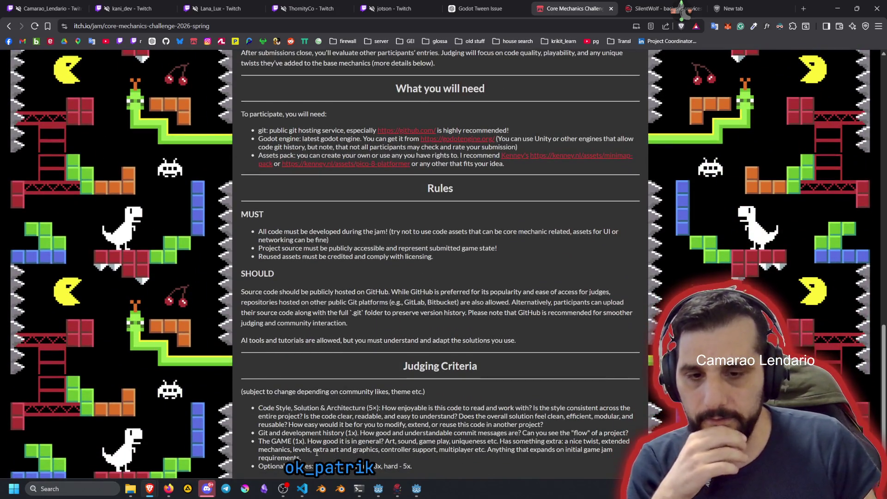
mouse_move(301, 408)
left_mouse_down()
mouse_move(531, 405)
mouse_move(419, 418)
left_mouse_up()
left_click_drag(259, 433, 344, 440)
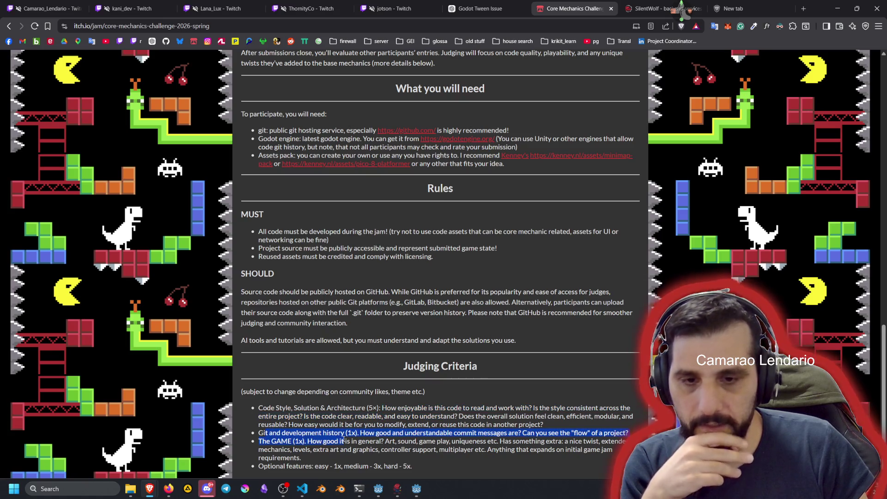
left_click(355, 433)
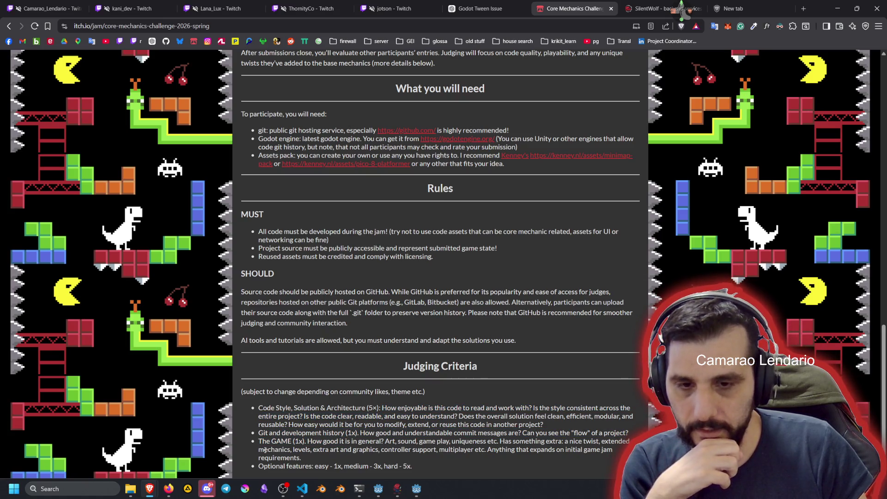
left_click_drag(272, 442, 290, 441)
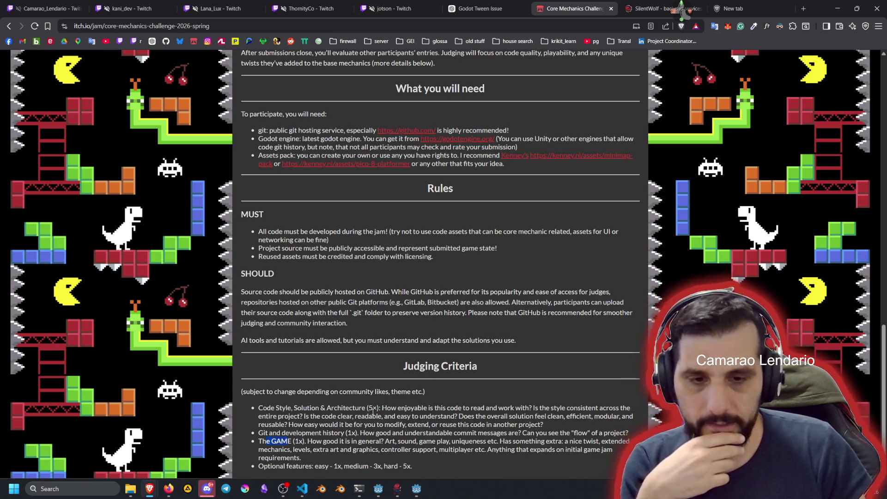
left_click_drag(373, 409, 532, 409)
left_click(277, 410)
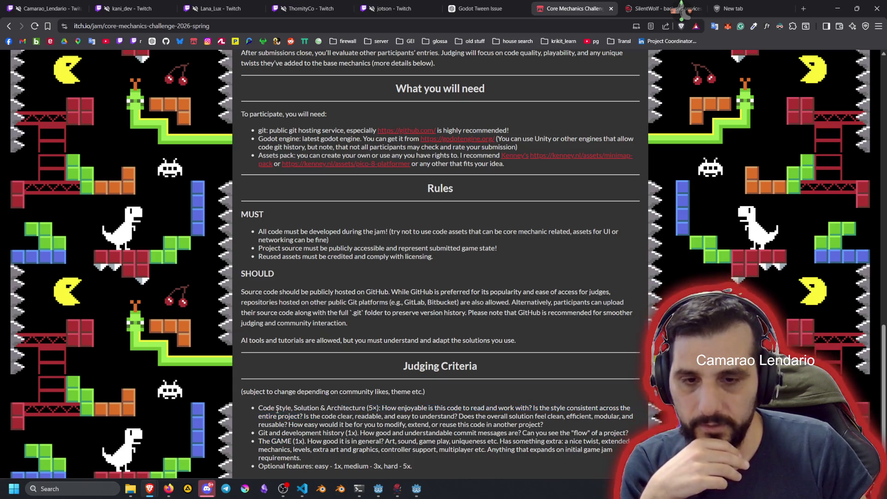
double_click(345, 408)
mouse_move(312, 441)
left_mouse_down()
mouse_move(446, 434)
mouse_move(478, 448)
mouse_move(301, 458)
left_mouse_up()
triple_click(290, 466)
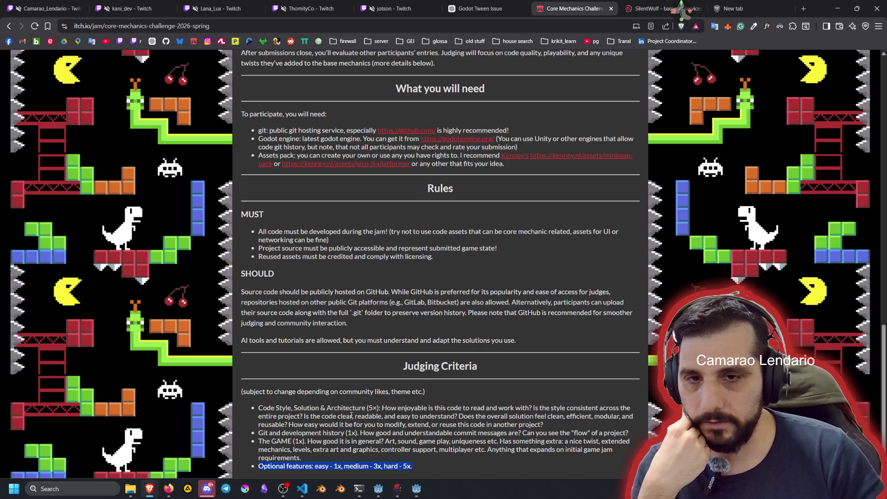
scroll(351, 415, "up", 7)
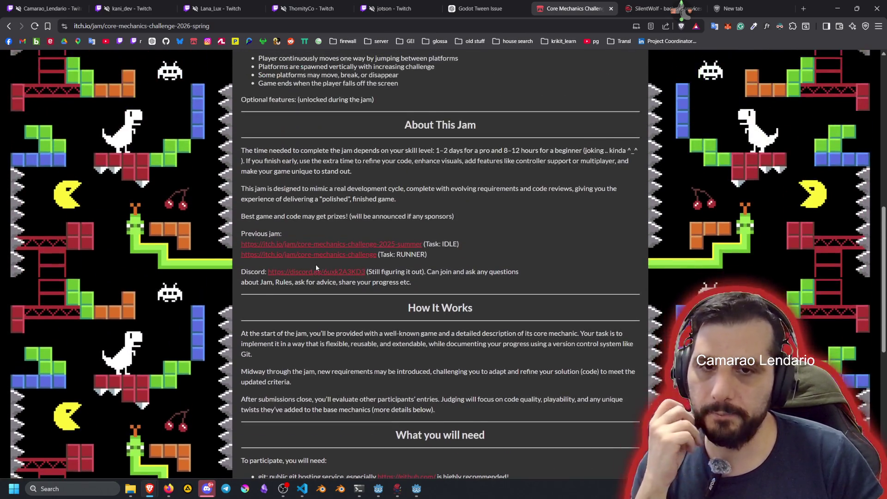
scroll(315, 267, "up", 1)
scroll(316, 267, "up", 2)
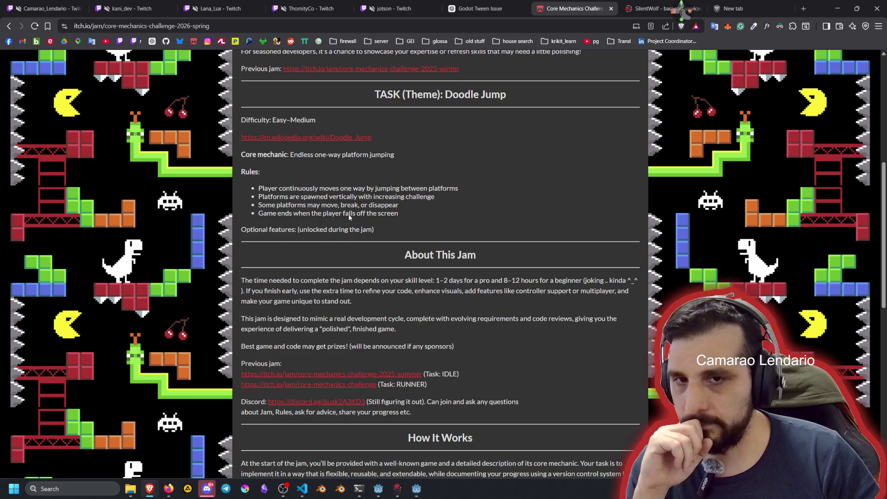
scroll(277, 208, "up", 2)
left_click_drag(272, 207, 329, 207)
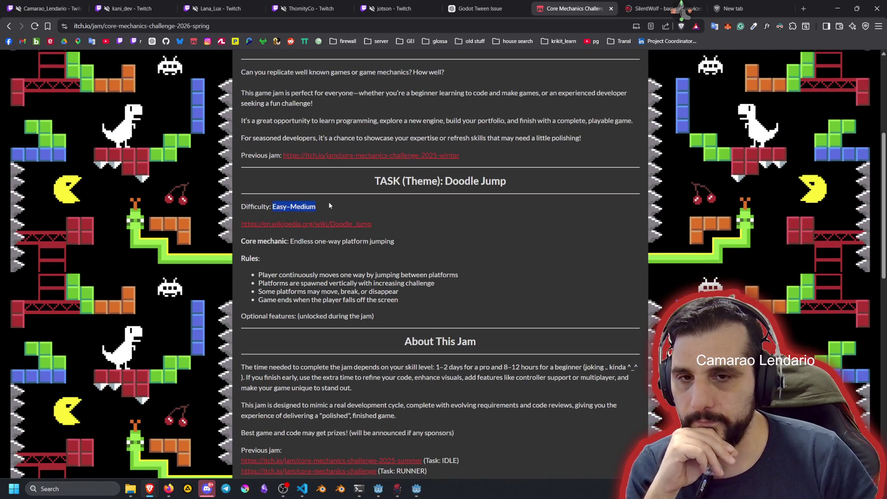
left_click_drag(274, 251, 378, 250)
double_click(365, 242)
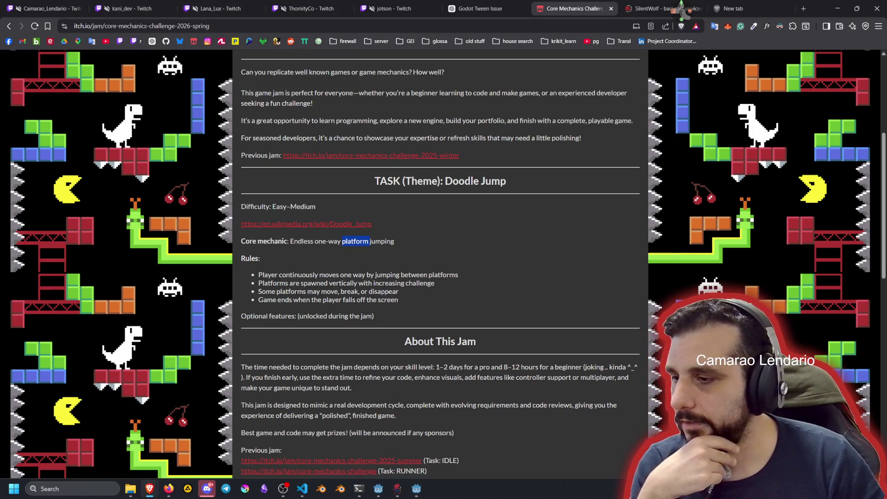
key("alt+Tab")
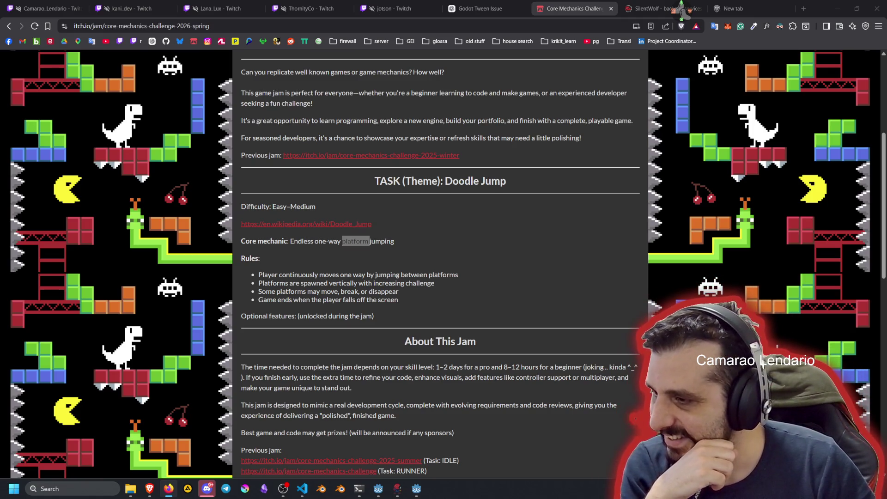
left_click(342, 277)
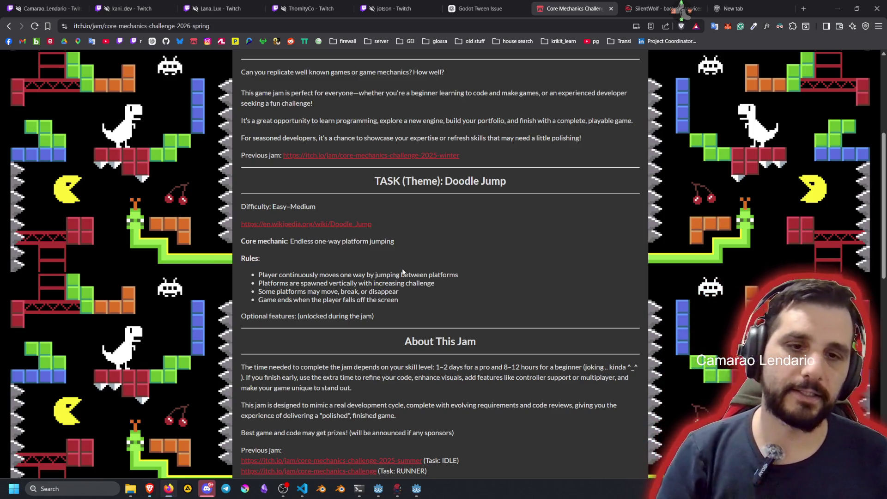
mouse_move(415, 494)
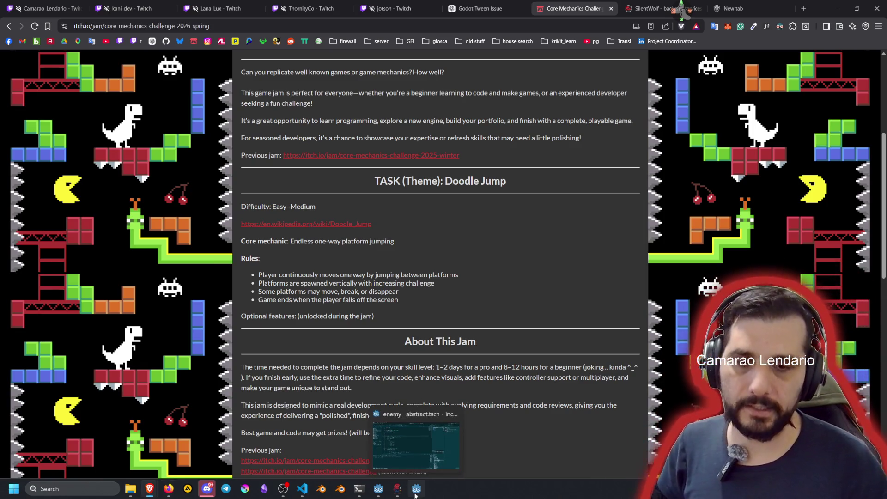
- Return to Godot's 2D view and open the enemy_abstract scene tab
left_click(415, 494)
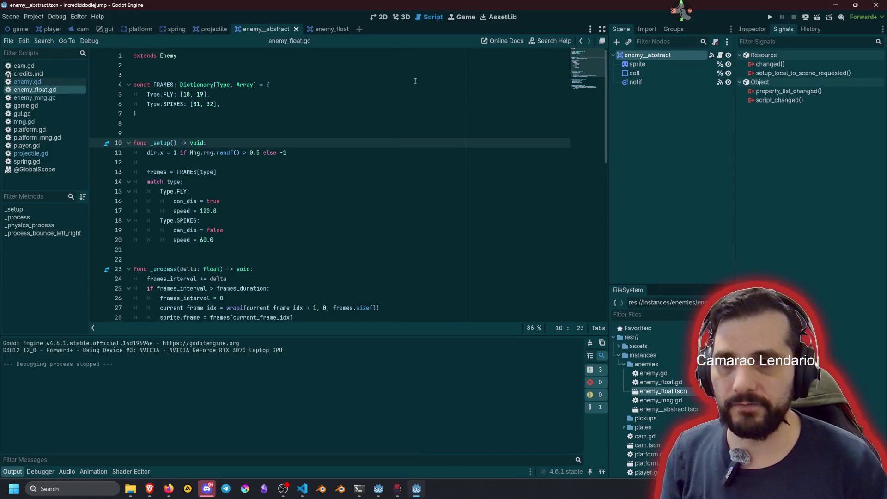
scroll(571, 72, "down", 5)
scroll(571, 72, "up", 5)
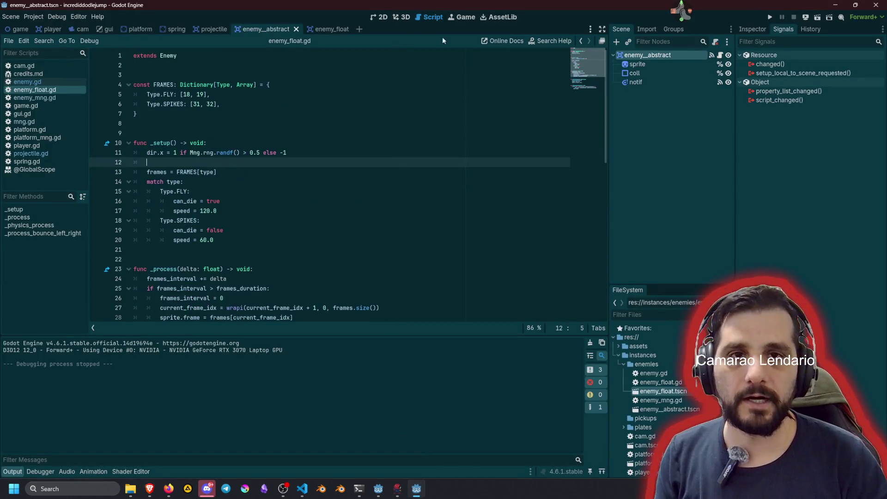
left_click(380, 17)
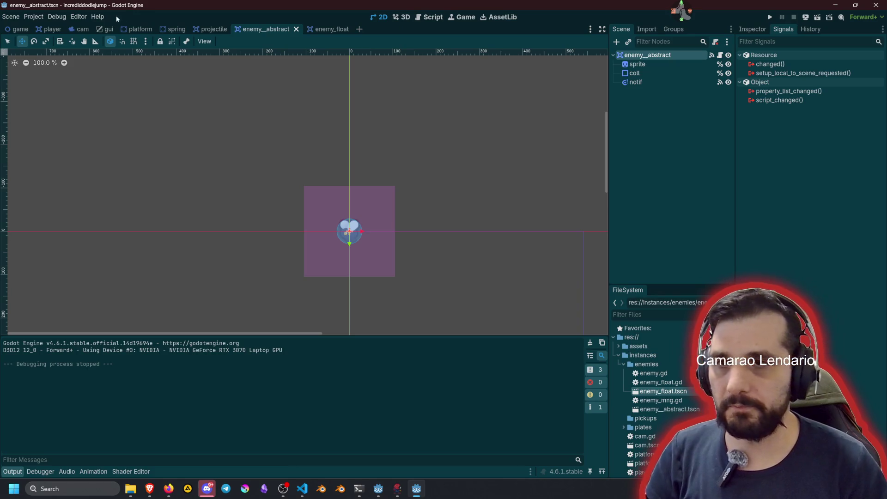
left_click(48, 29)
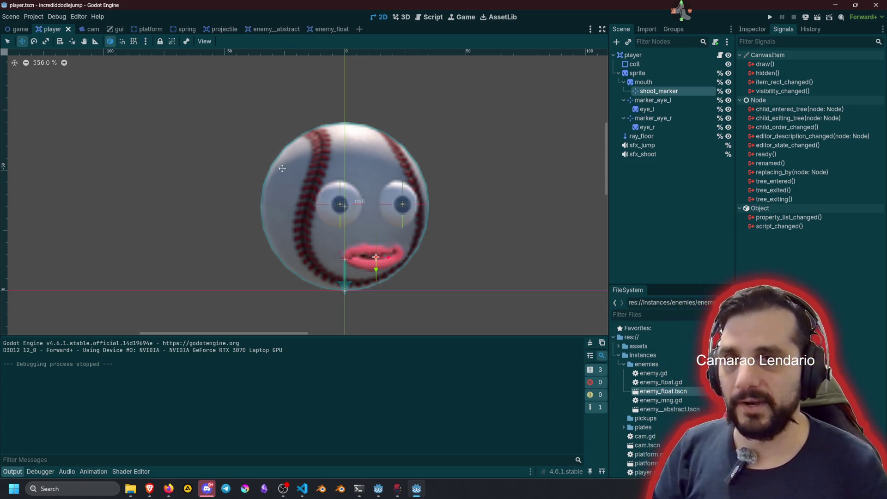
left_click(315, 32)
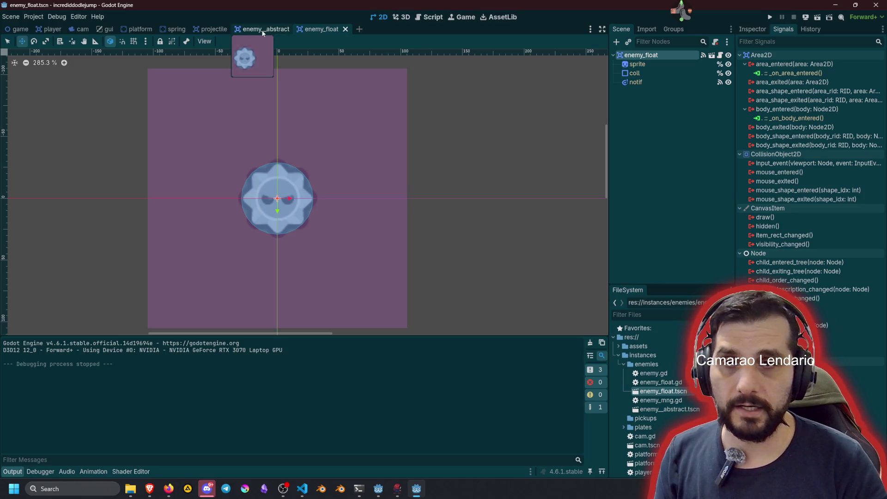
left_click(262, 33)
left_click(655, 126)
left_click(645, 55)
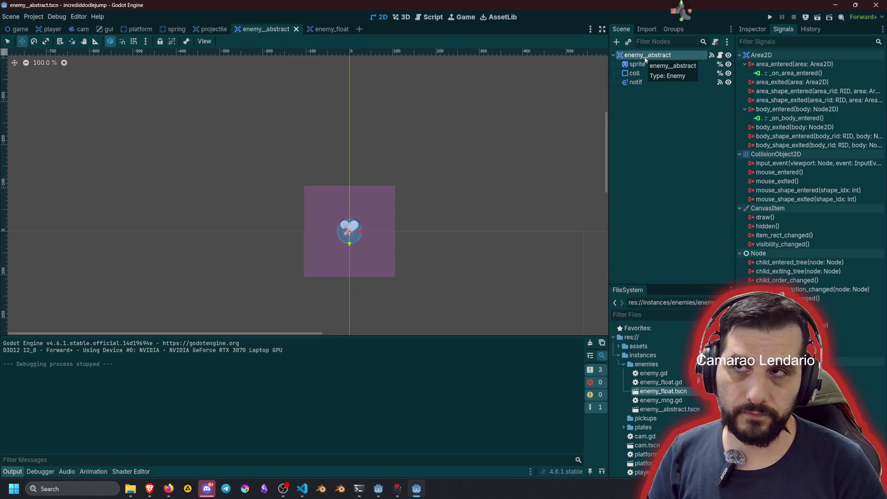
key("ctrl+a")
- Add an AudioStreamPlayer child to enemy_abstract and route it to the Sfx bus
type("audio")
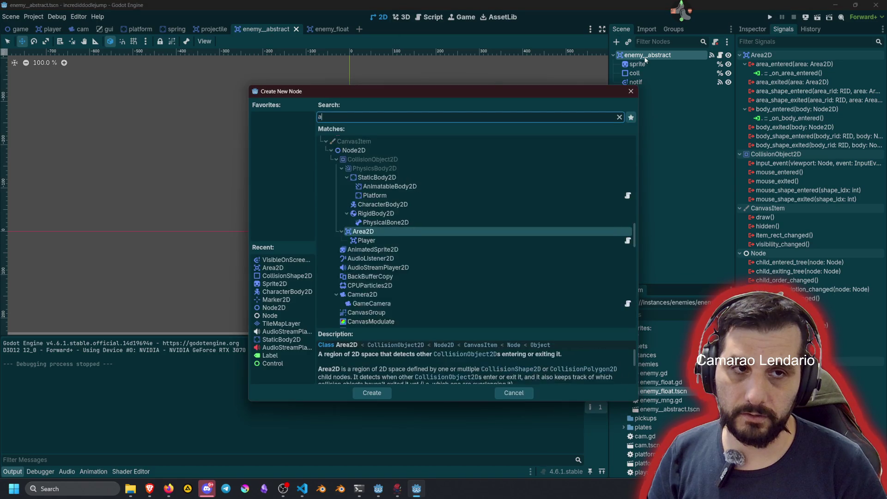
key("Down")
key("Down")
key("Down")
key("Down")
key("Return")
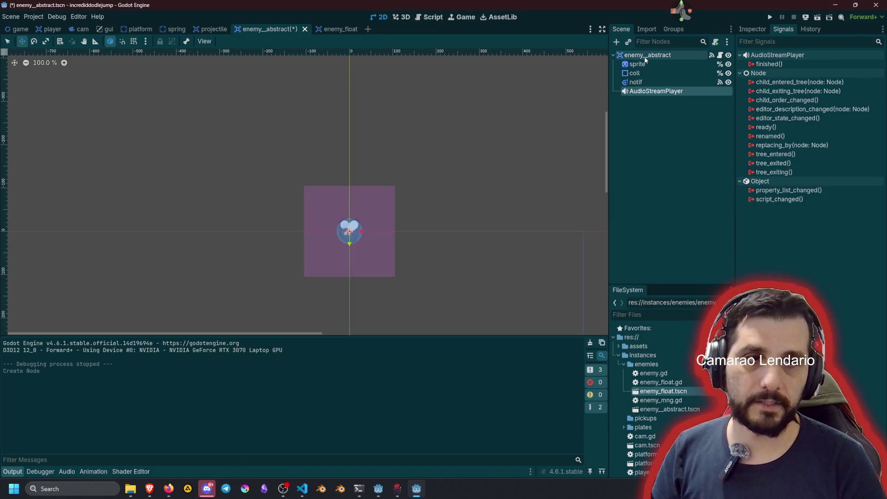
left_click(754, 30)
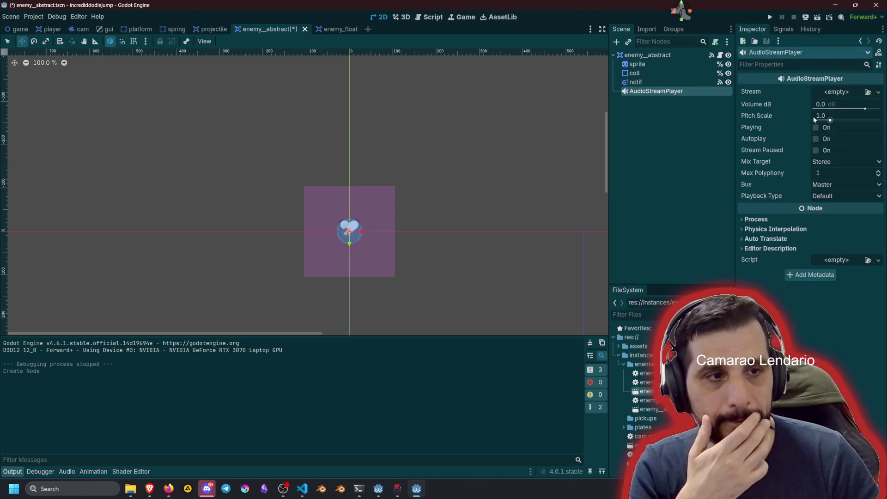
left_click(827, 185)
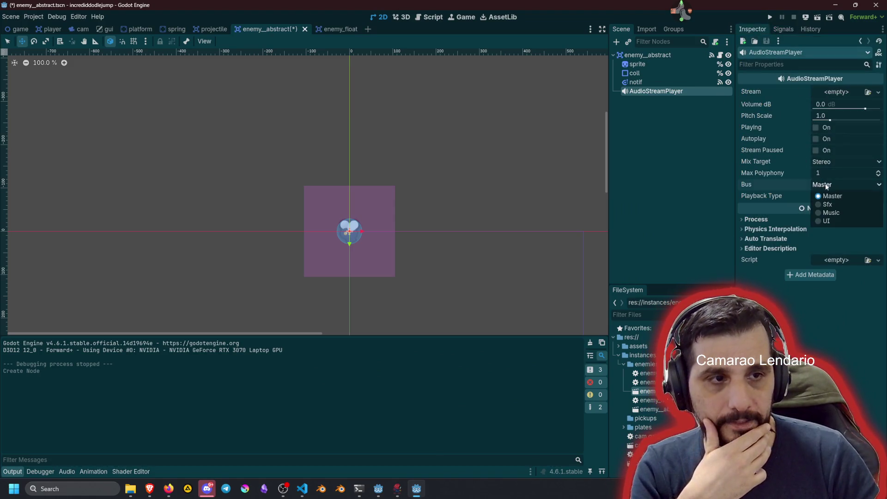
left_click(832, 210)
- Rename the player sfx_spawn, enable Access as Unique Name, and return to enemy.gd
left_click(669, 148)
double_click(659, 91)
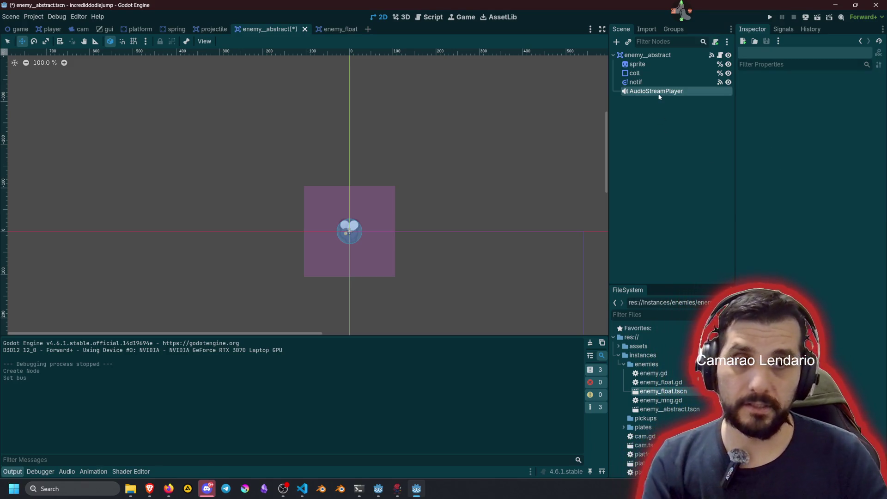
type("sf")
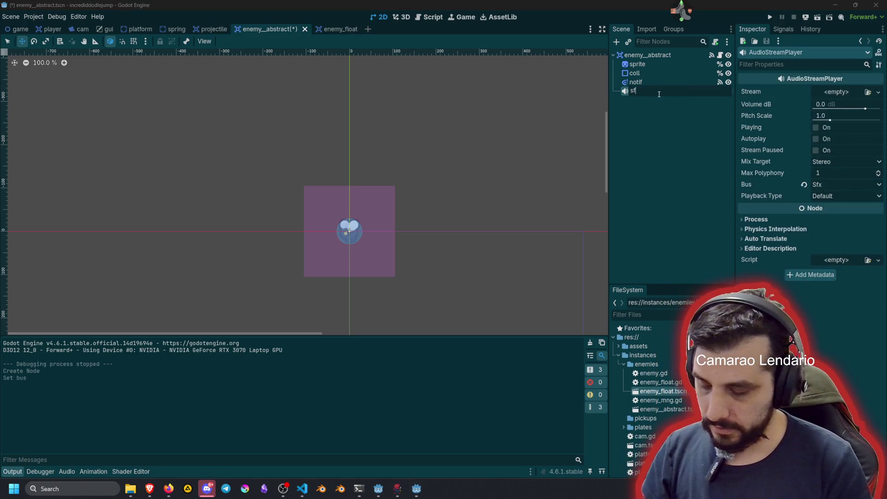
type("x_spawn")
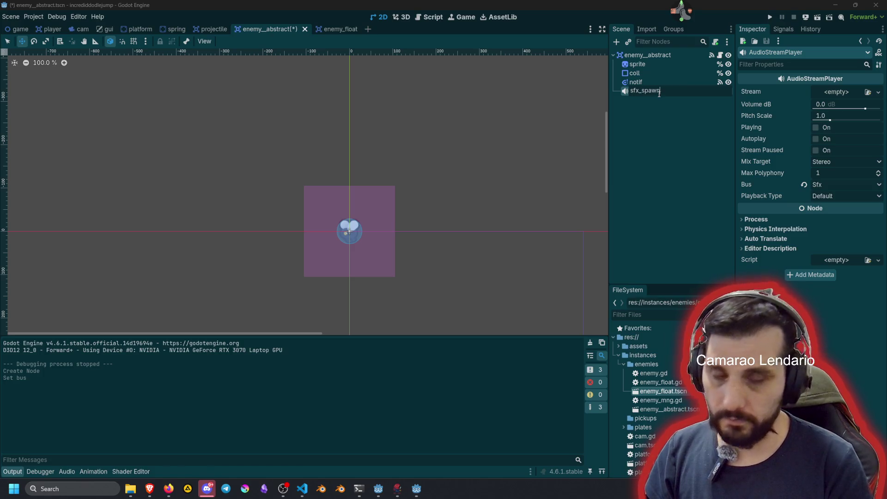
key("Return")
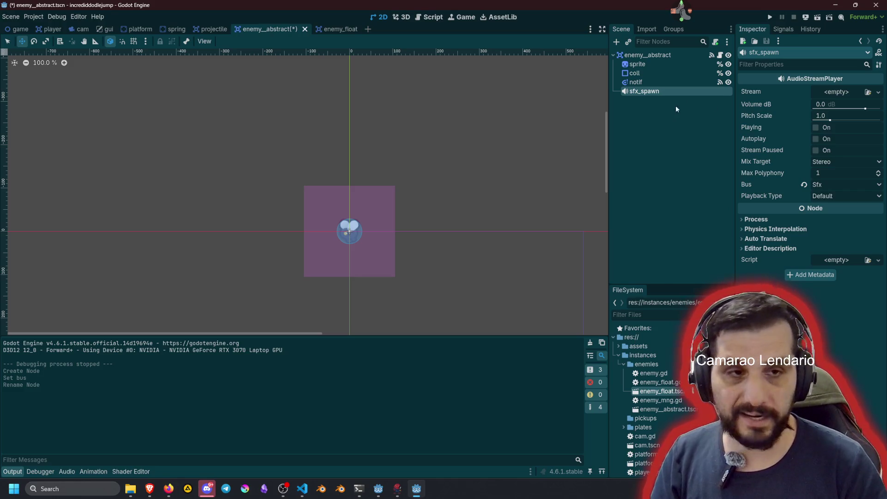
right_click(695, 90)
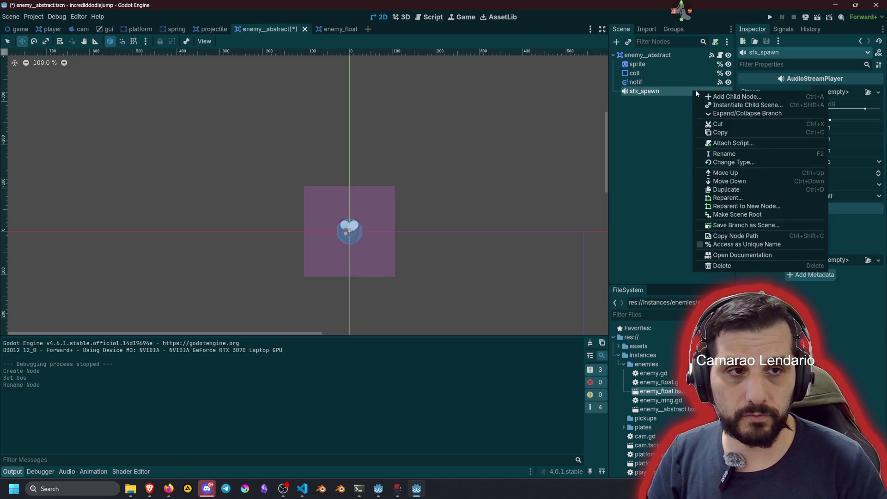
left_click(711, 244)
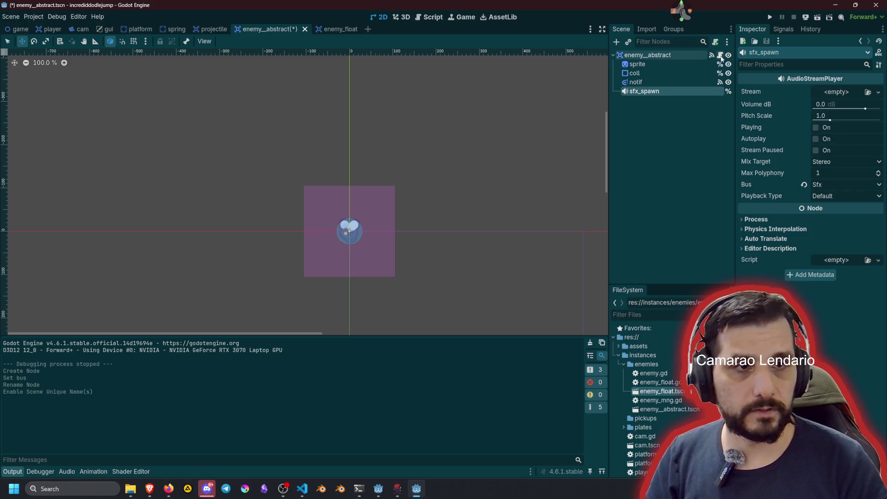
left_click(720, 55)
scroll(462, 138, "up", 8)
left_click(437, 124)
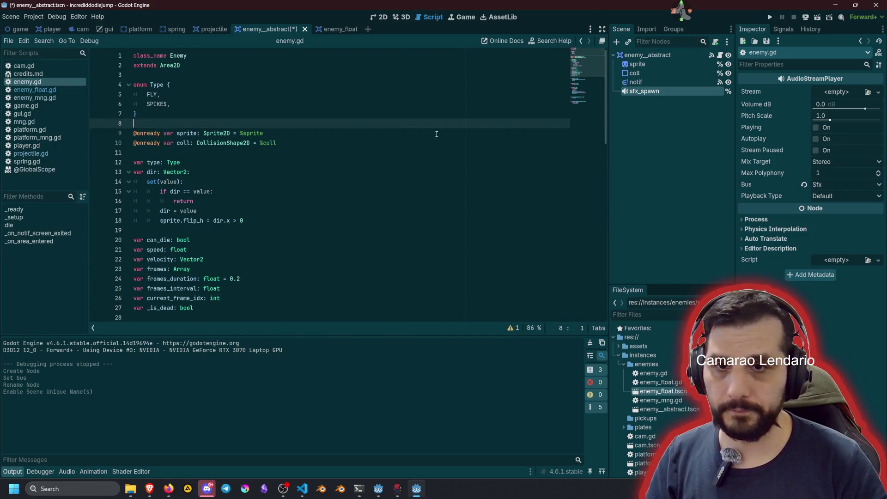
left_click_drag(654, 94, 213, 167)
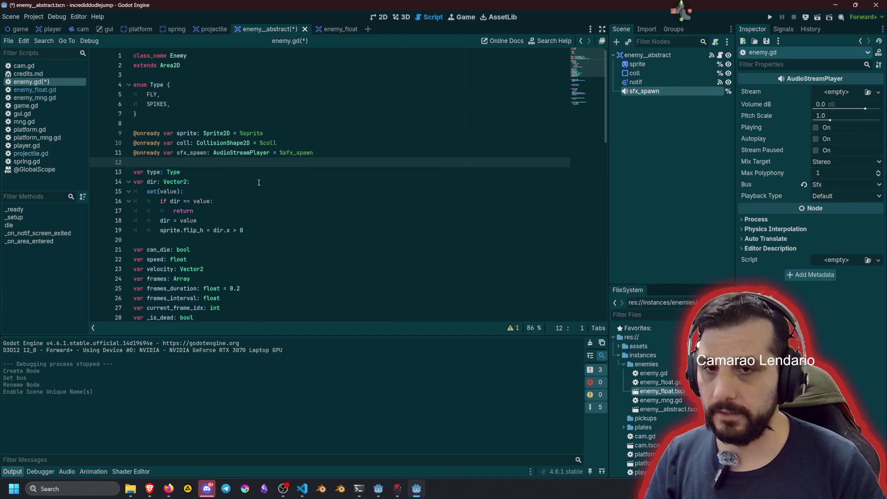
left_click_drag(178, 154, 206, 156)
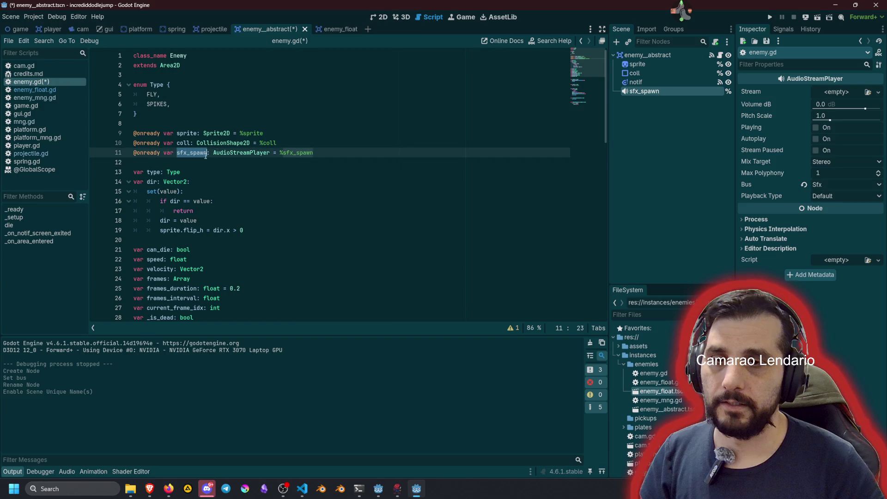
scroll(269, 193, "down", 10)
left_click(253, 200)
scroll(193, 153, "up", 4)
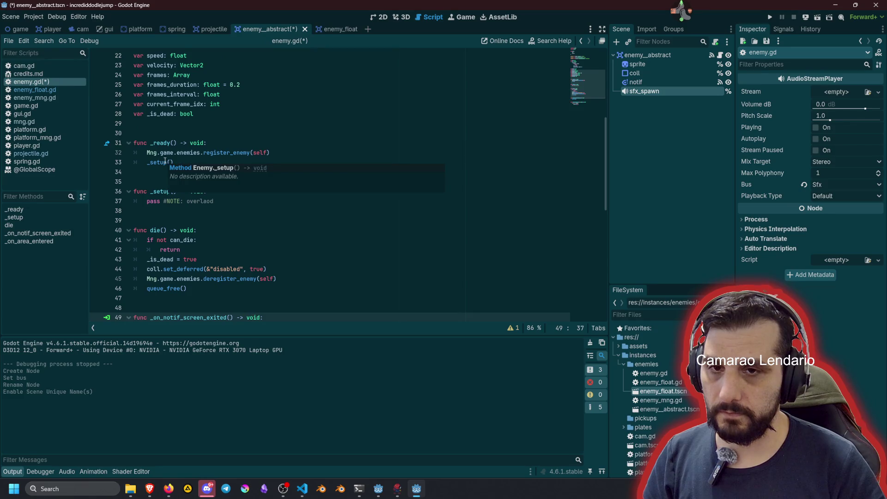
- Call sfx_spawn.play() in _ready right after _setup(), then save
left_click(179, 153)
key("End")
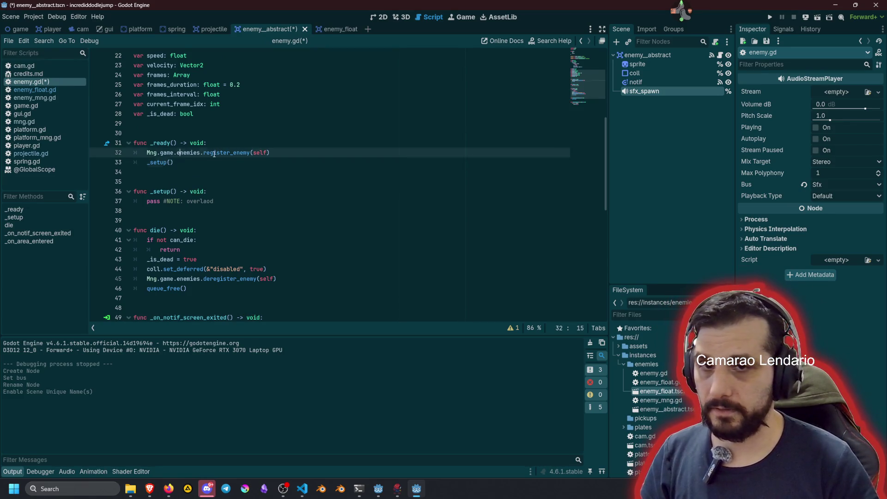
key("Return")
type("sfx_spawn.")
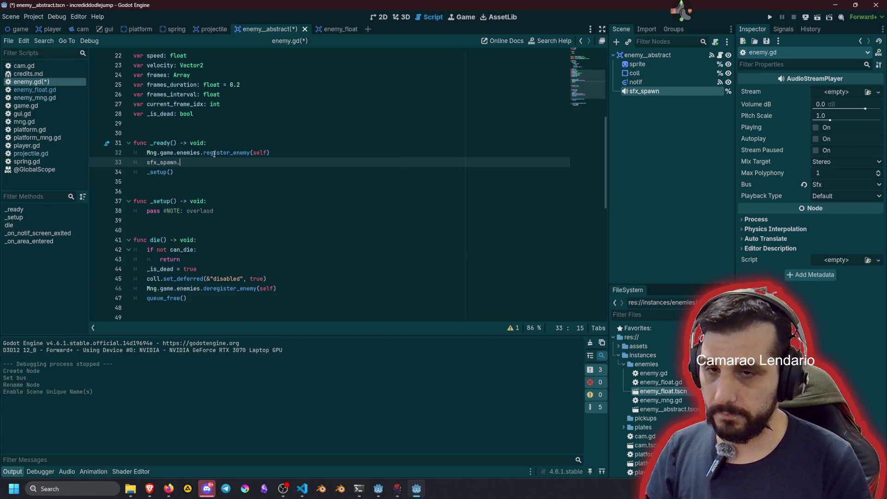
key("alt+Down")
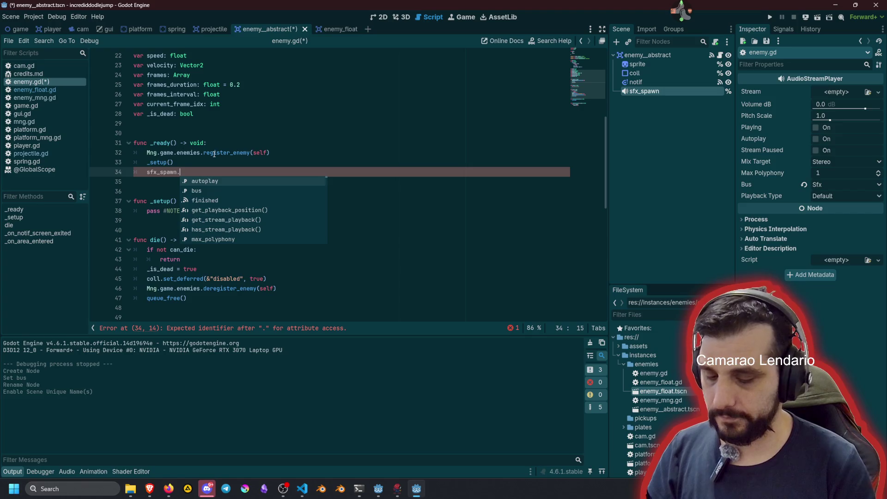
type("pla")
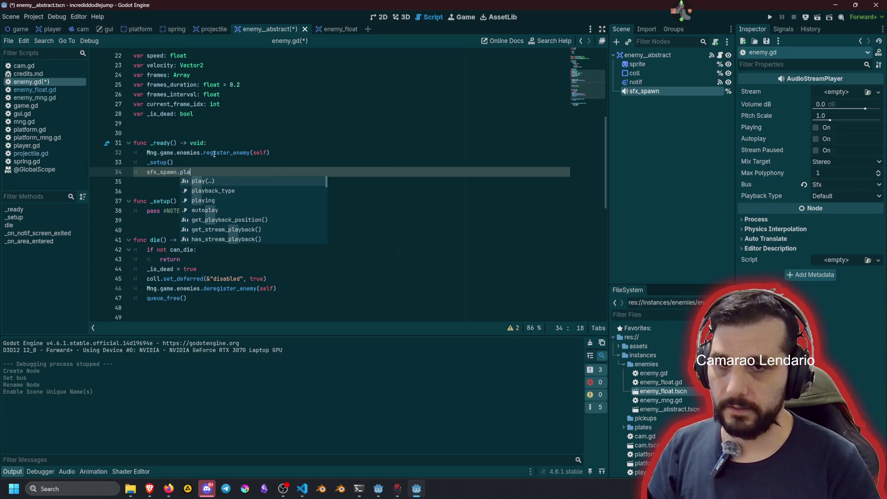
key("Return")
left_click(213, 182)
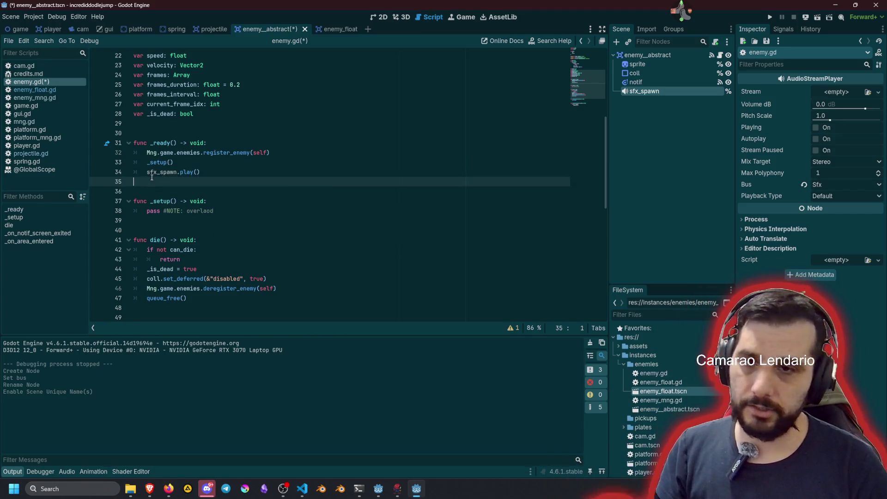
key("ctrl+s")
left_click(241, 175)
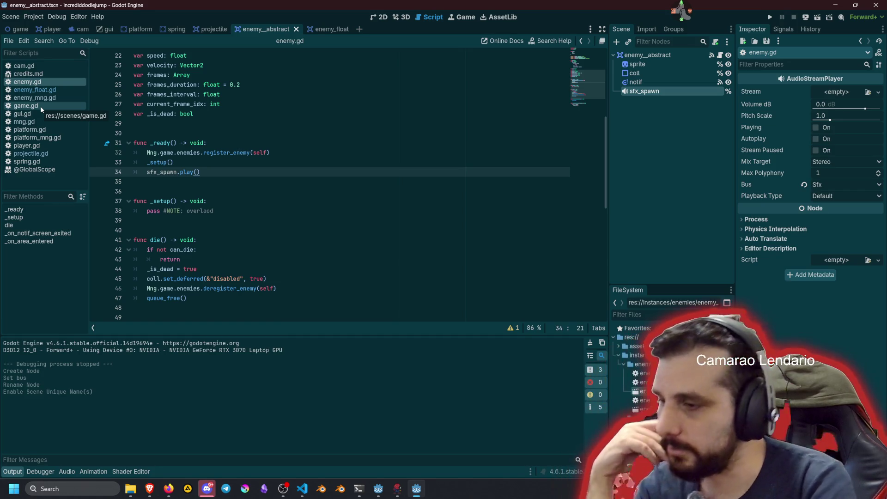
left_click(325, 125)
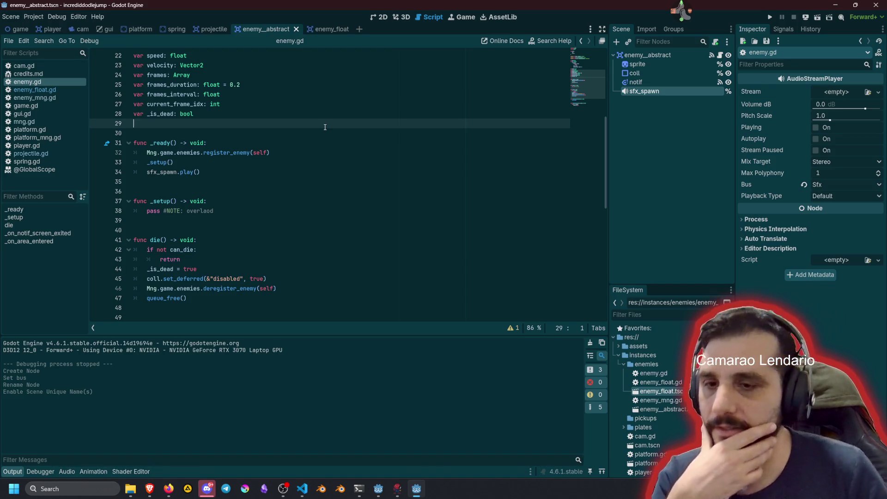
left_click(322, 137)
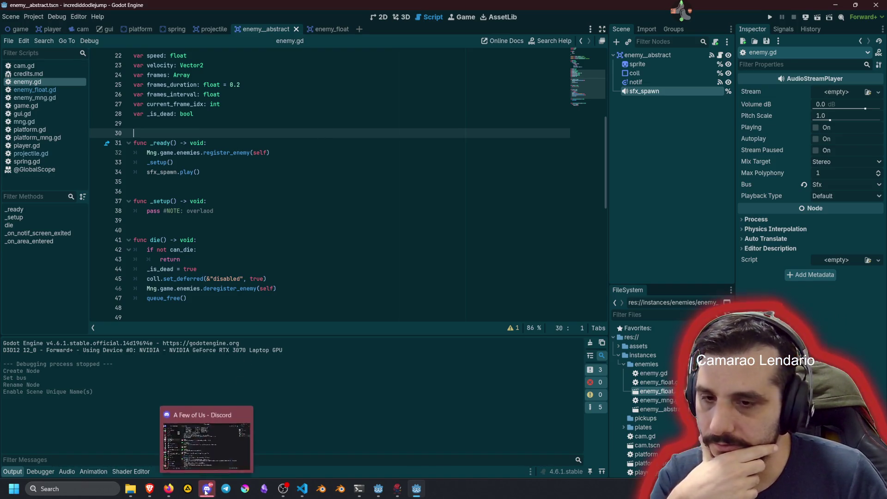